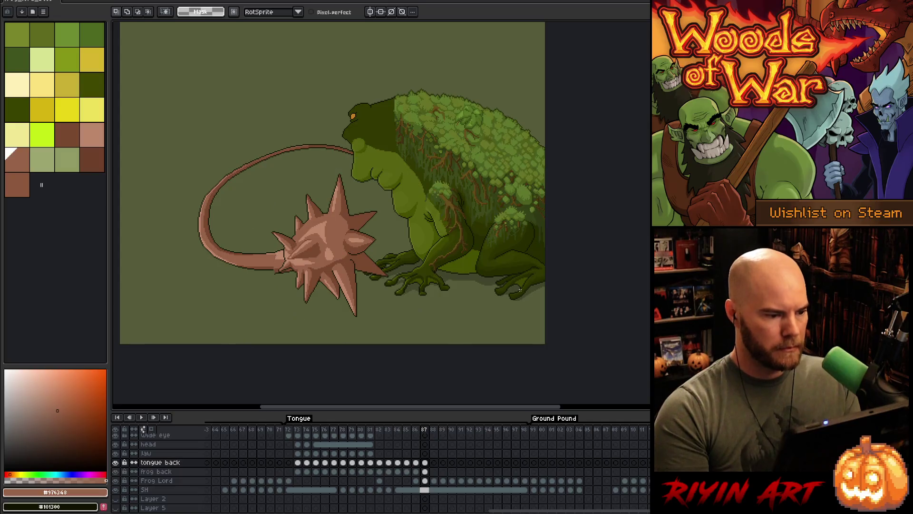
Extend the light salmon highlight leftward along the tongue near the mace.
scroll(430, 262, "up", 3)
scroll(400, 316, "left", 3)
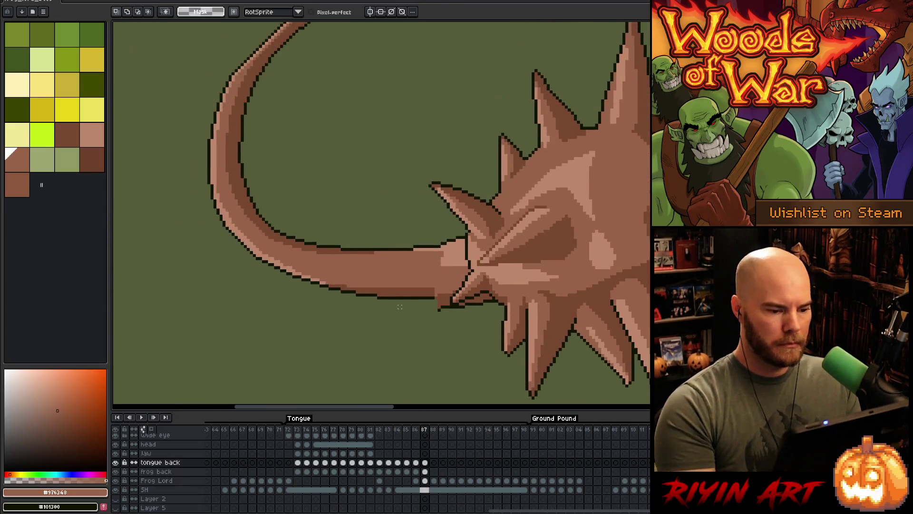
left_click(439, 243, "alt")
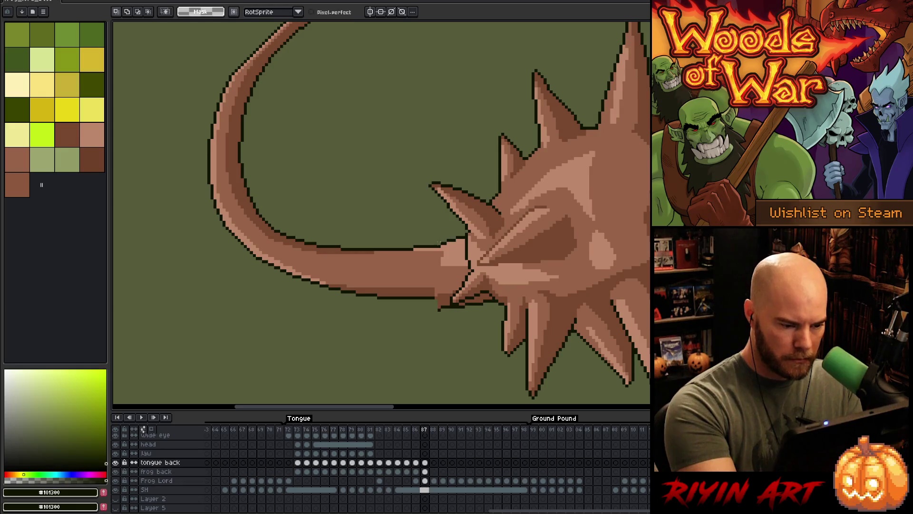
key("b")
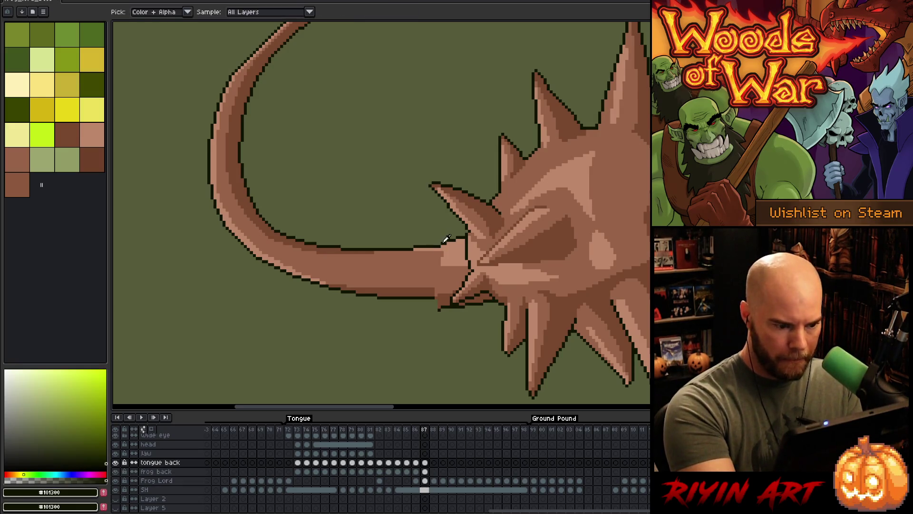
left_click(445, 242, "alt")
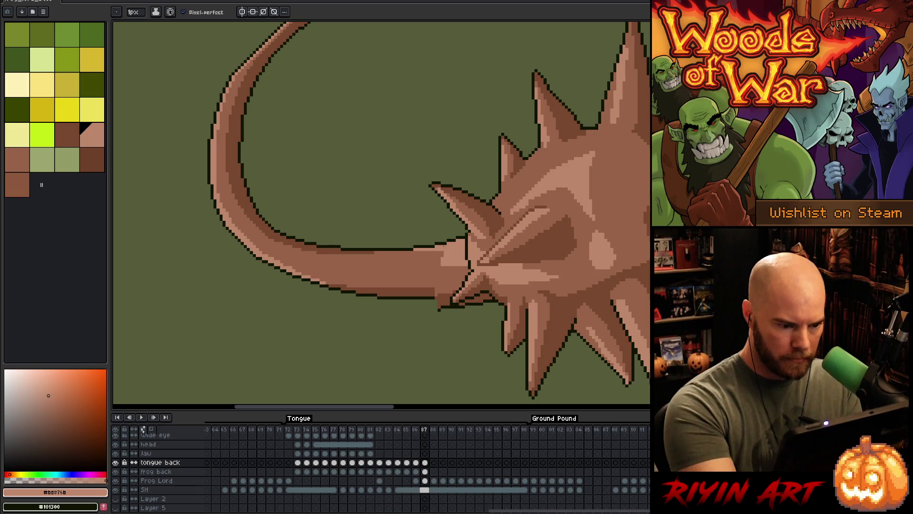
left_click_drag(423, 257, 438, 263)
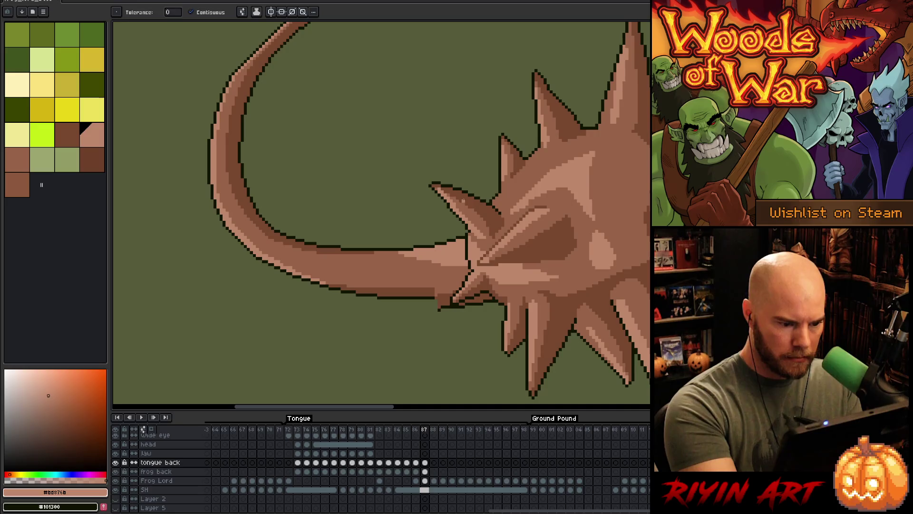
Extend the dark outline and mid-brown shading along the tongue's lower edge.
key("alt")
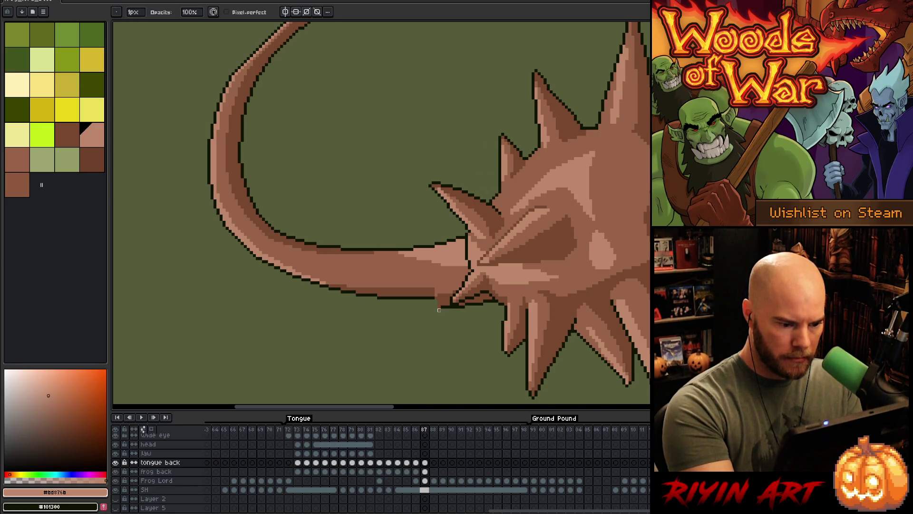
left_click(441, 307, "alt")
left_click_drag(427, 305, 405, 300)
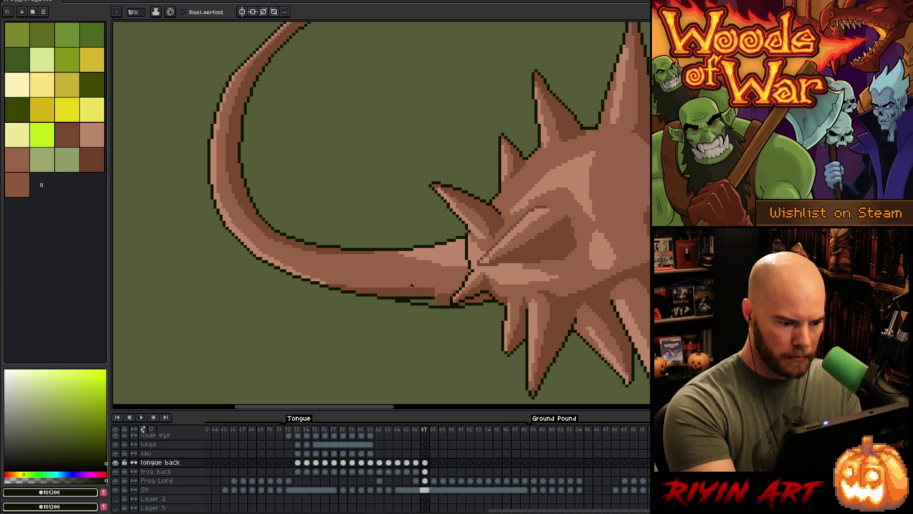
left_click(398, 298, "alt")
left_click_drag(410, 298, 443, 292)
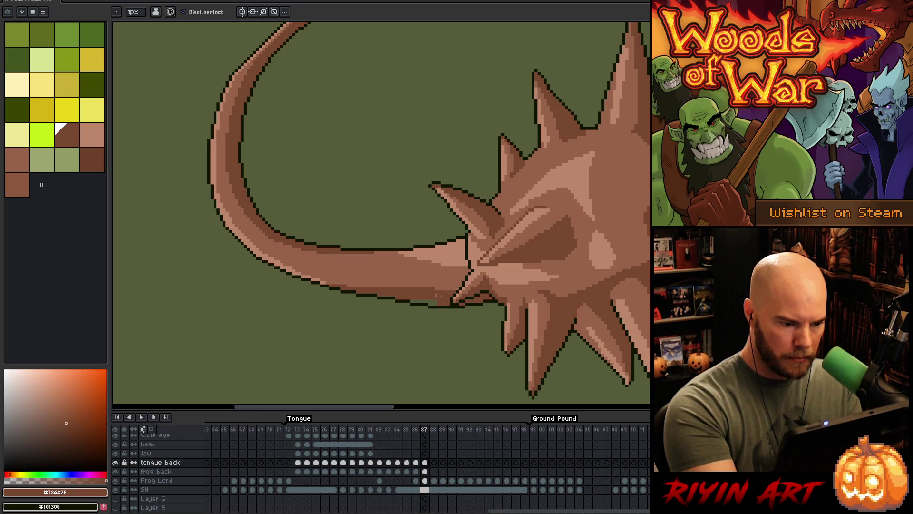
Shade the upper tongue and fill it with the lighter brown tone.
key("g")
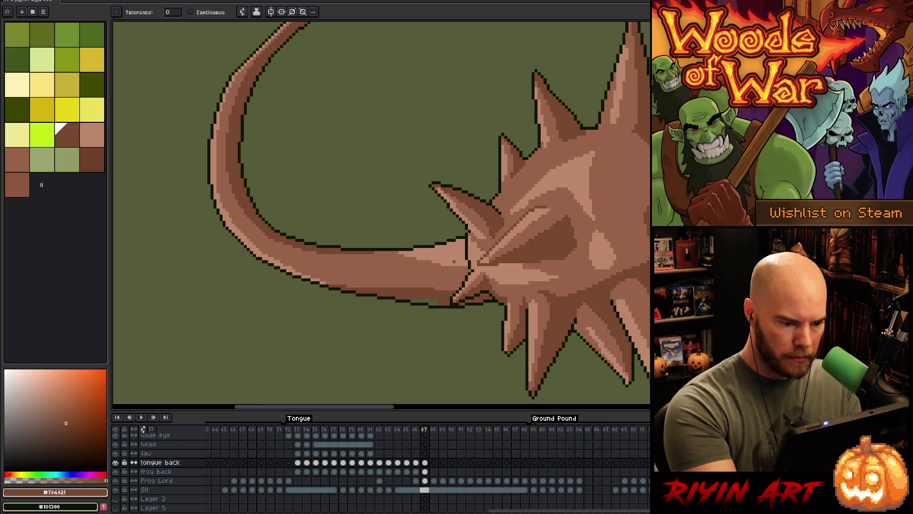
key("b")
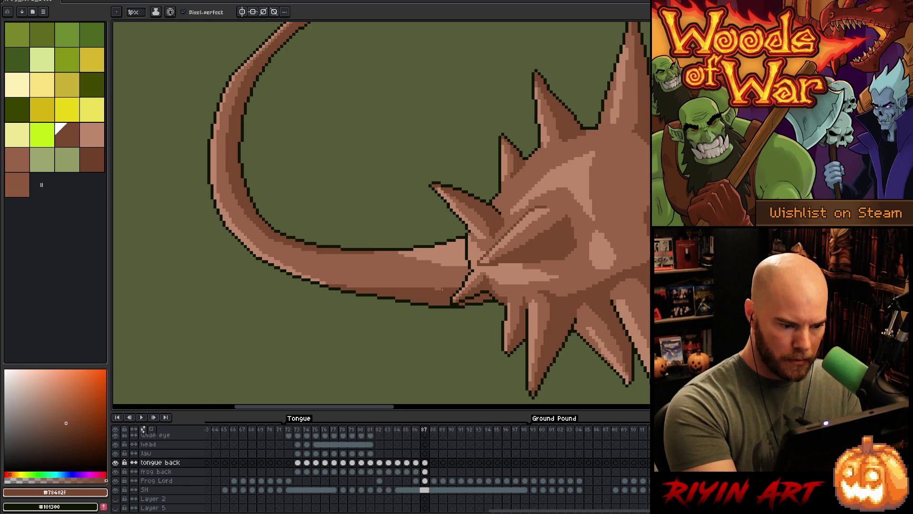
left_click(456, 274, "alt")
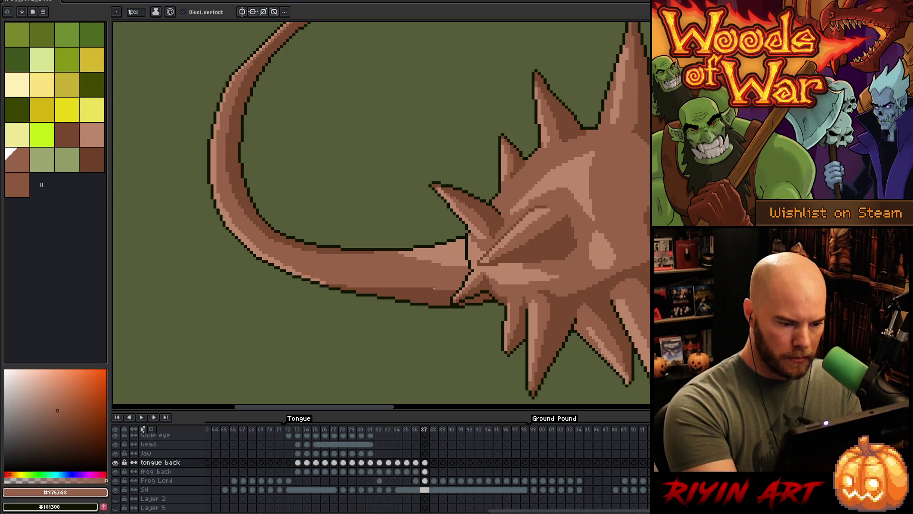
left_click_drag(454, 292, 375, 289)
key("ctrl+z")
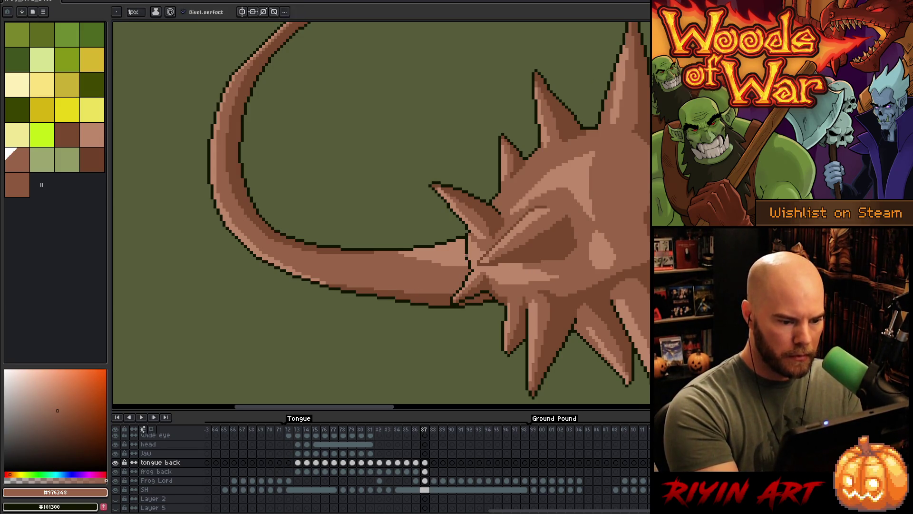
left_click_drag(464, 253, 415, 258)
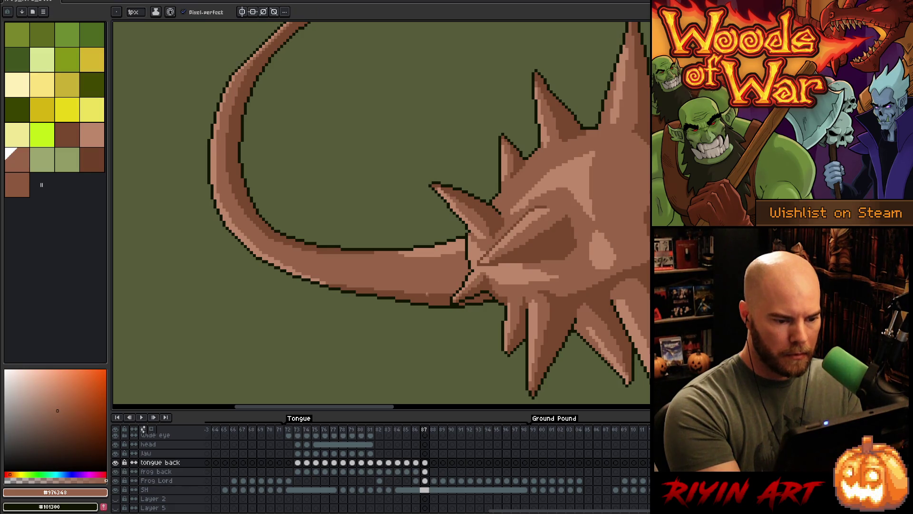
key("g")
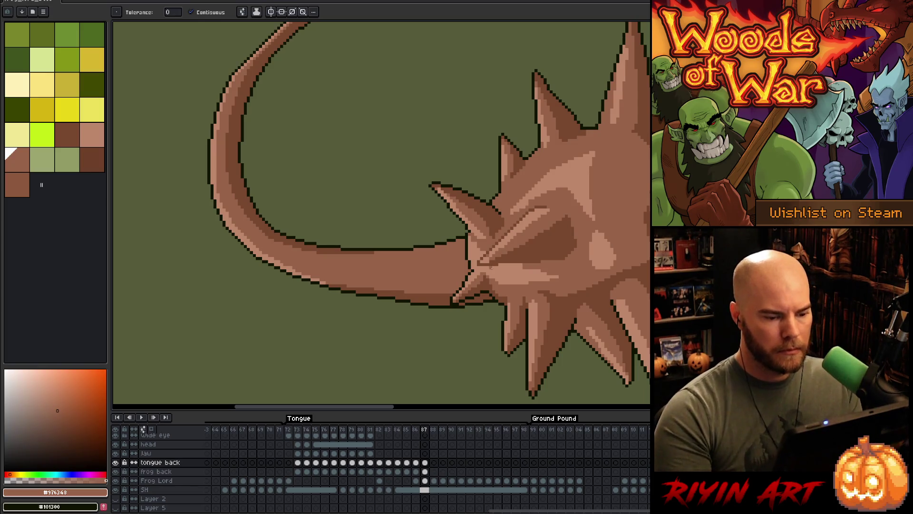
left_click(430, 252)
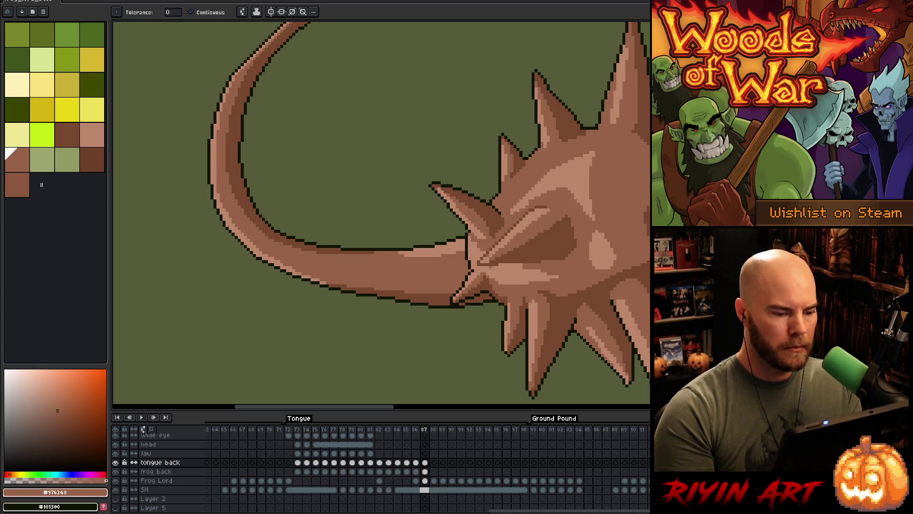
scroll(491, 268, "down", 5)
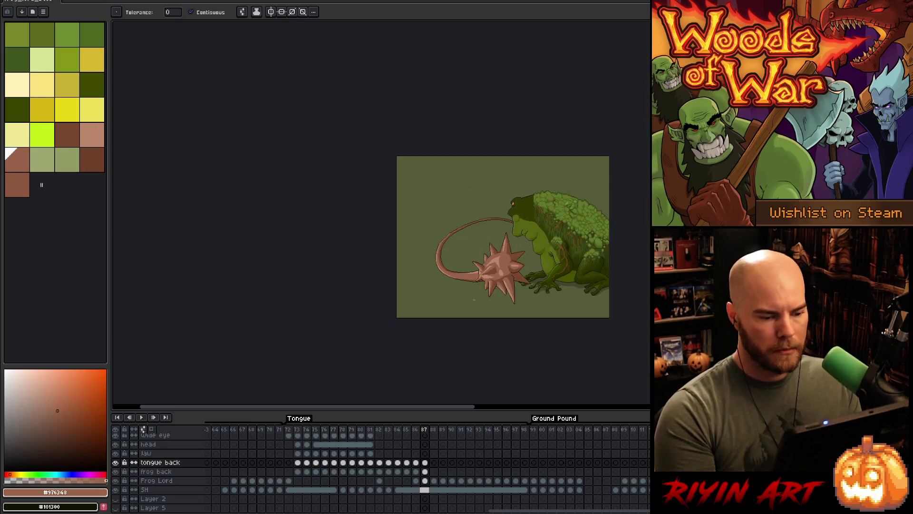
Repaint the upper tongue edge in darker brown with a short lighter stroke.
scroll(470, 274, "up", 5)
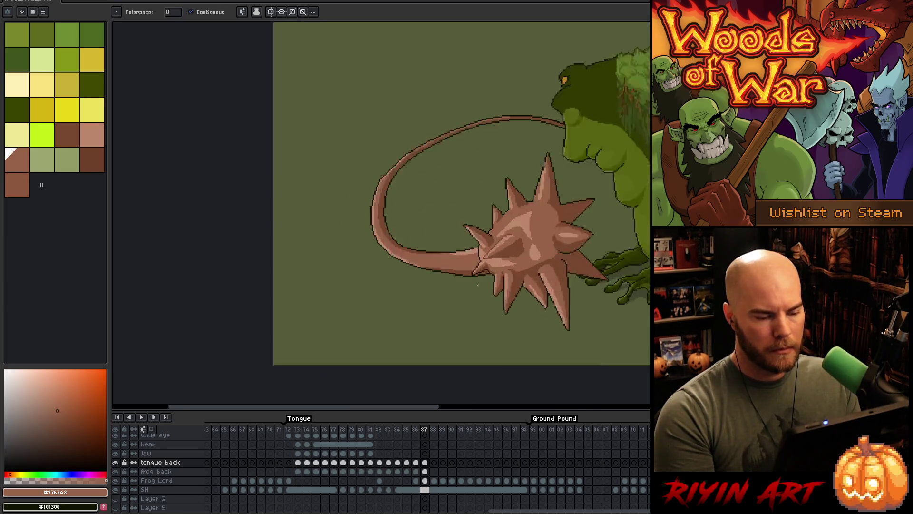
key("b")
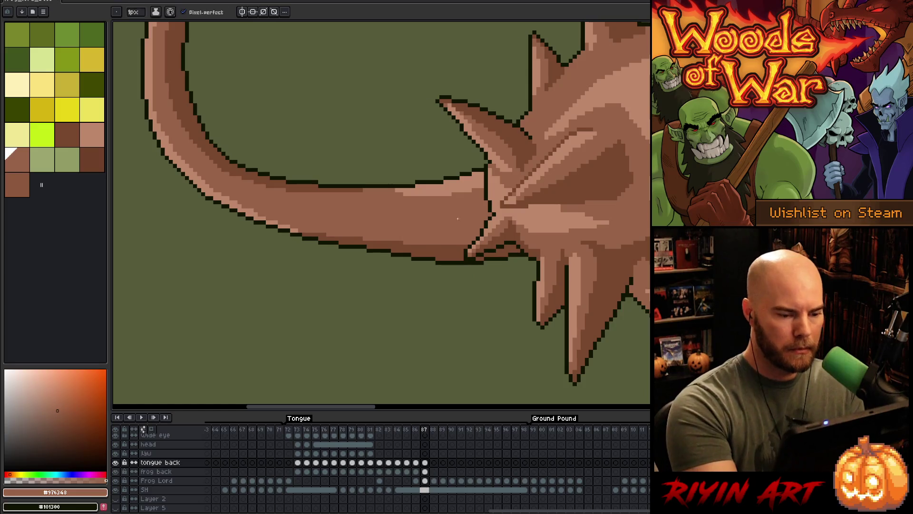
left_click_drag(485, 187, 396, 191)
key("ctrl+z")
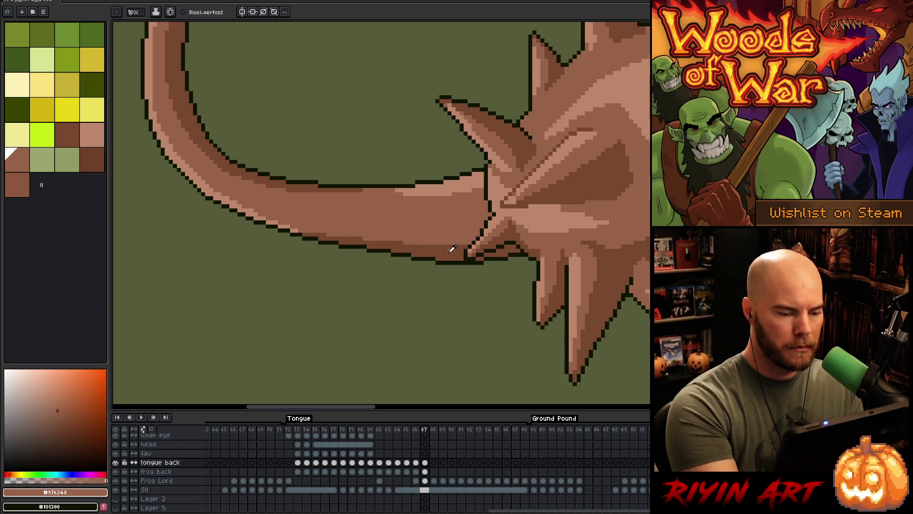
left_click(442, 198, "alt")
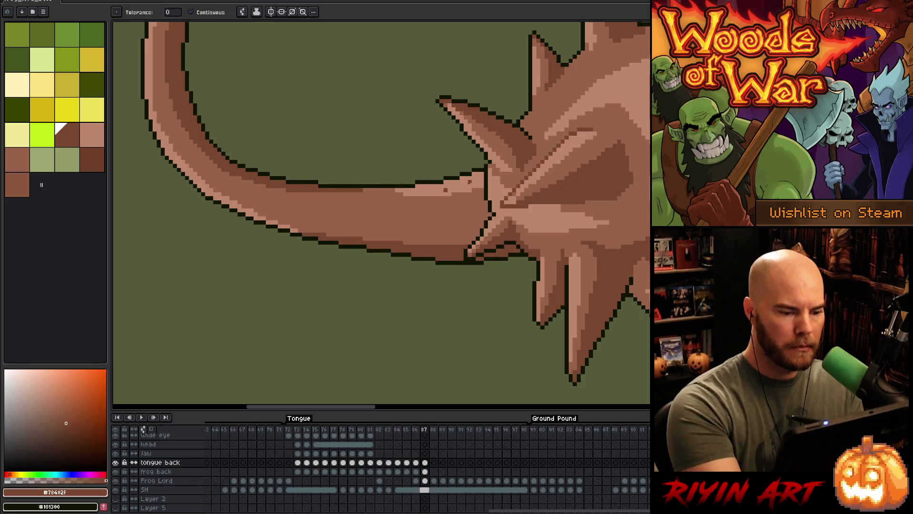
left_click_drag(485, 188, 396, 191)
left_click(451, 204, "alt")
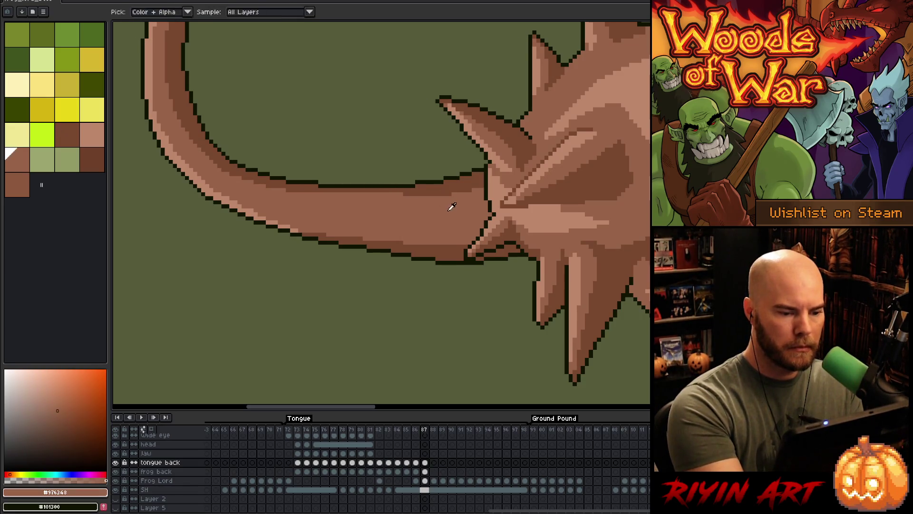
left_click_drag(474, 185, 405, 189)
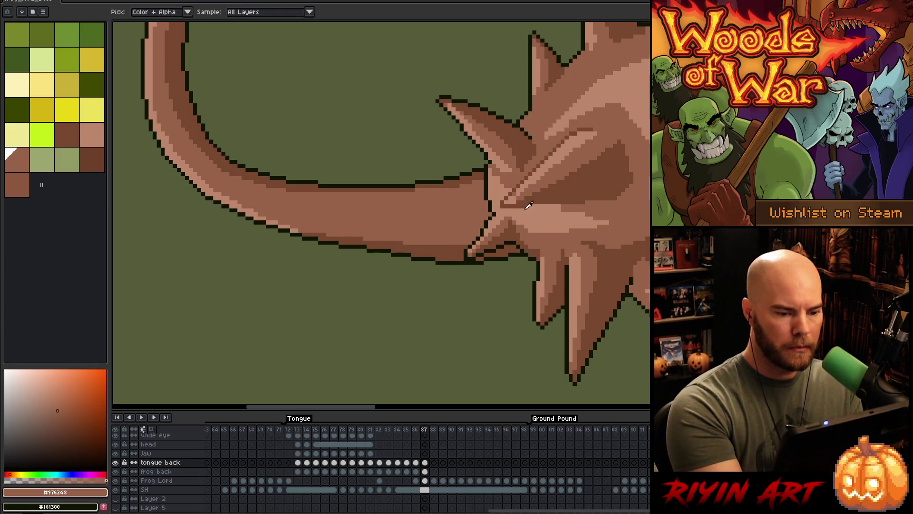
Paint a pale salmon highlight along the tongue's middle and pan out to the whole frog.
left_click(469, 210, "alt")
mouse_move(477, 198)
left_mouse_down()
mouse_move(447, 203)
mouse_move(437, 221)
mouse_move(485, 220)
left_mouse_up()
left_click(493, 214, "alt")
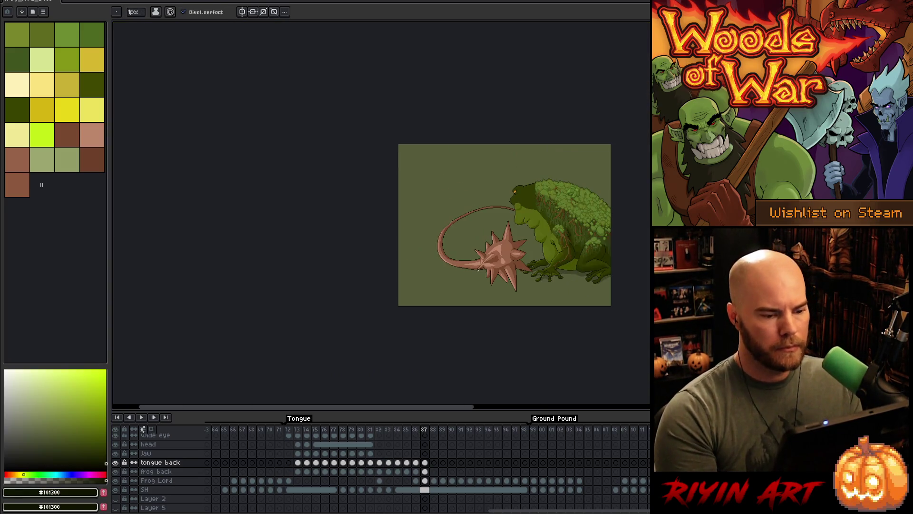
scroll(485, 276, "down", 5)
scroll(483, 274, "up", 2)
mouse_move(520, 271)
left_mouse_down()
mouse_move(442, 316)
mouse_move(369, 329)
left_mouse_up()
key("Left")
On frame 87, add a lighter brown row along the tongue's upper edge toward the mace.
key("Right")
key("Left")
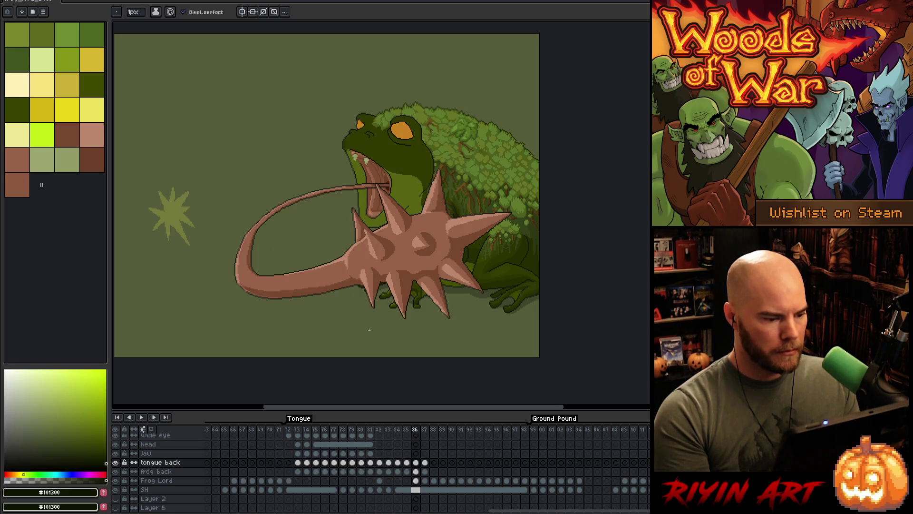
key("Right")
key("Left")
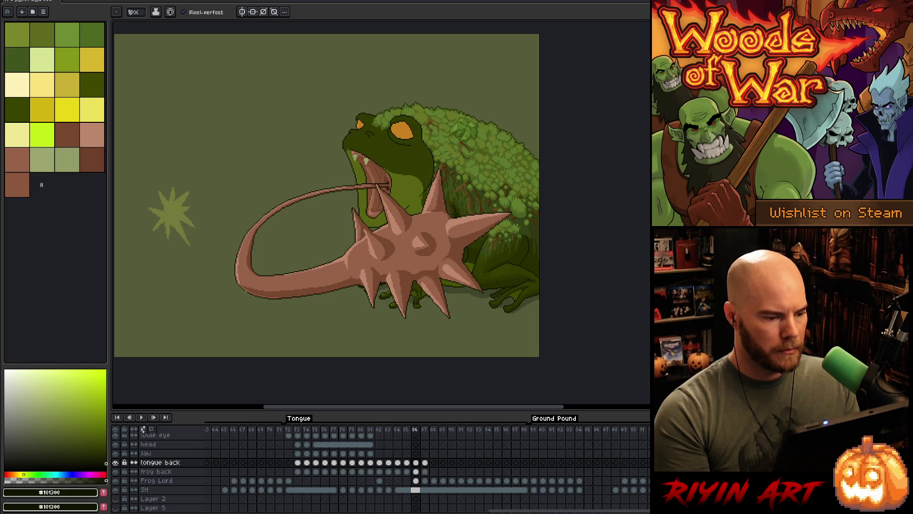
key("Right")
scroll(334, 205, "up", 5)
key("g")
left_click(335, 204, "alt")
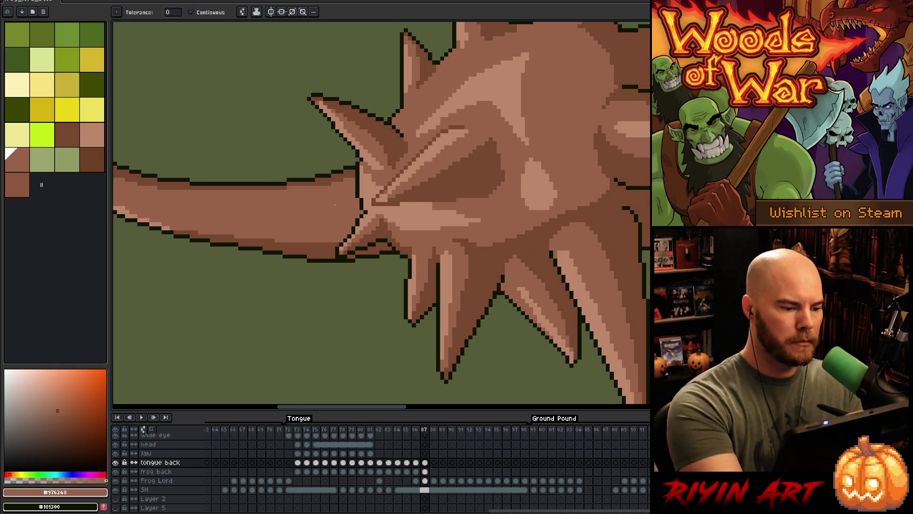
key("b")
left_click(206, 195, "alt")
left_click_drag(161, 187, 195, 187)
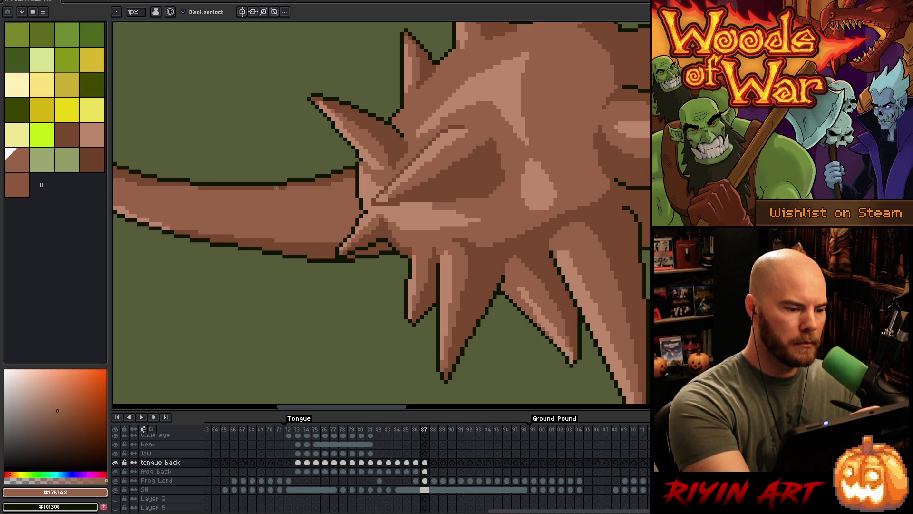
left_click_drag(271, 187, 197, 187)
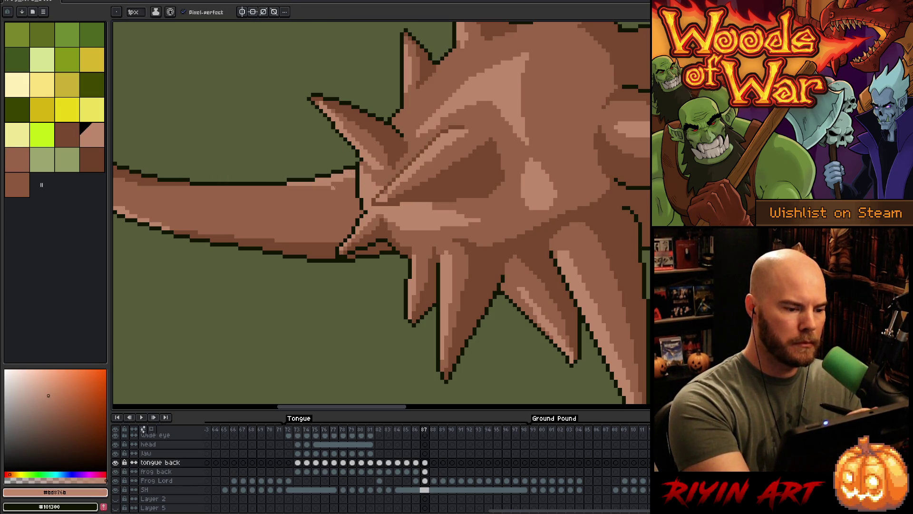
Draw pale highlight pixels along the tongue's top edge and compare with the neighbouring frame.
scroll(365, 183, "down", 3)
scroll(353, 200, "up", 4)
left_click(388, 236, "alt")
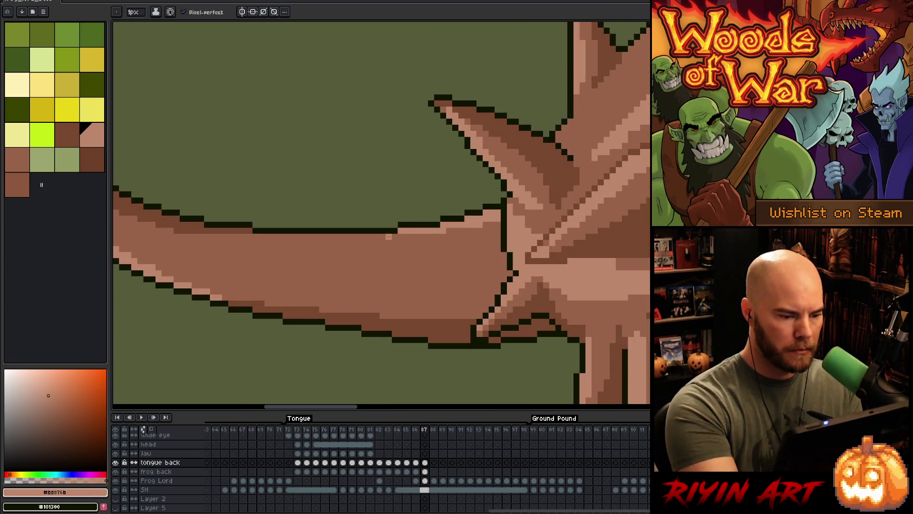
mouse_move(324, 237)
left_mouse_down()
mouse_move(387, 237)
mouse_move(312, 237)
left_mouse_up()
scroll(334, 212, "down", 4)
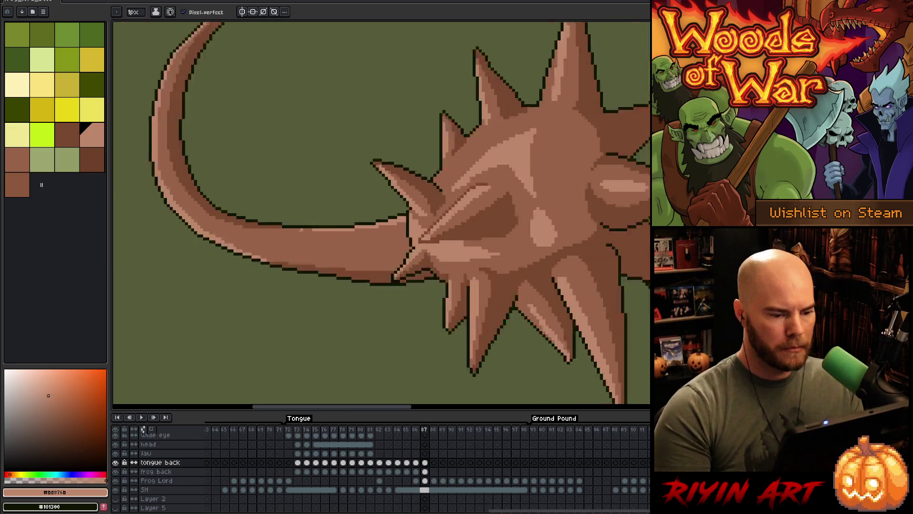
key("Left")
key("Right")
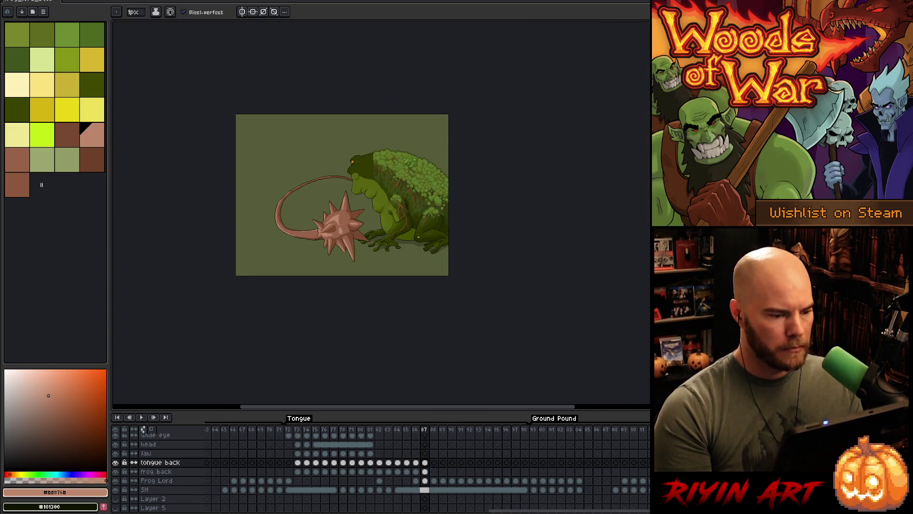
Flip between neighbouring frames to check the tongue motion around frame 88.
key("Left")
key("Right")
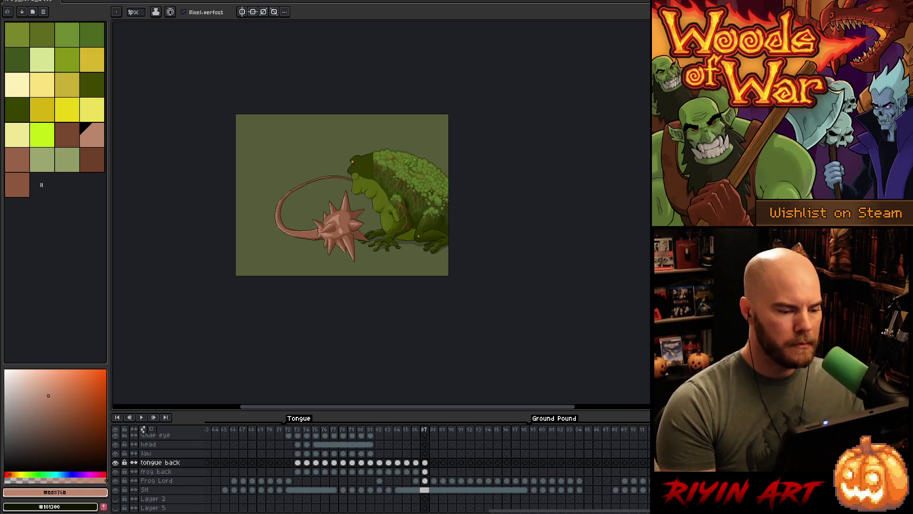
key("Right")
key("Left")
key("Right")
Copy the frog cels from frame 83 and paste them into frame 88's tongue back cel.
left_click(389, 429)
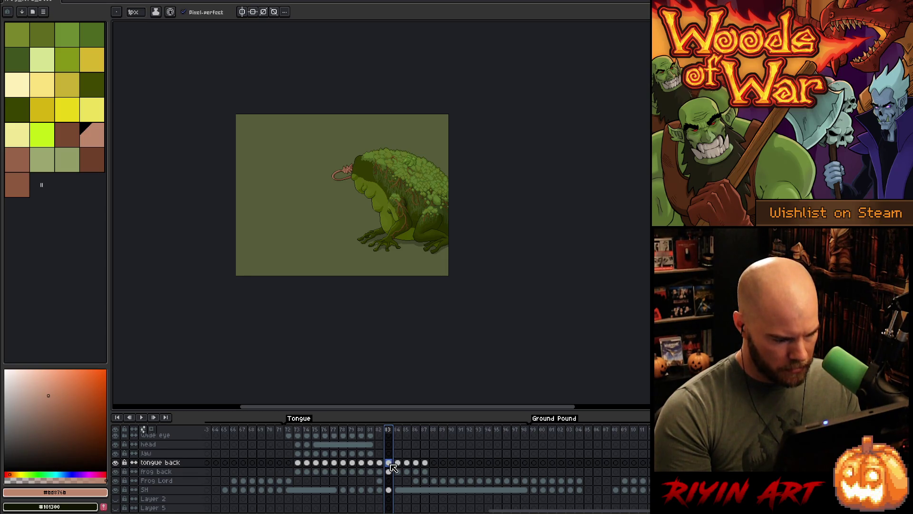
left_click_drag(389, 489, 389, 467)
key("ctrl+c")
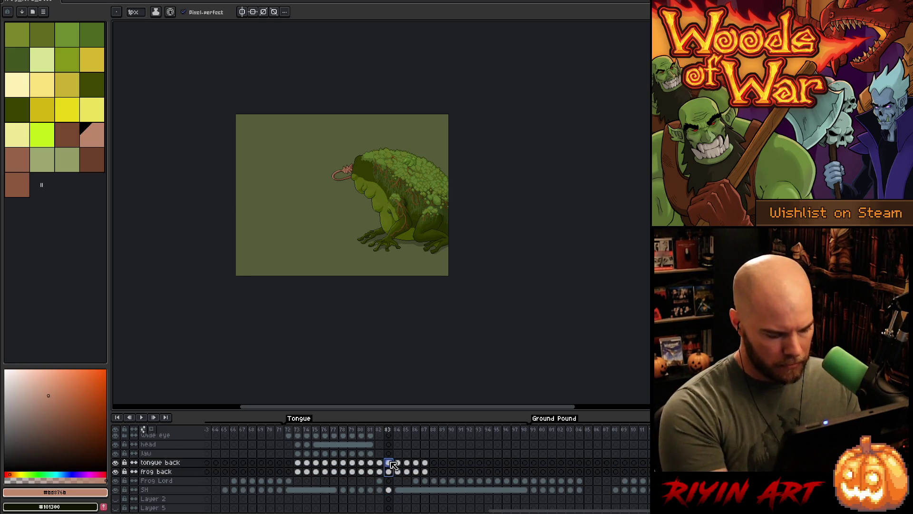
left_click(434, 464)
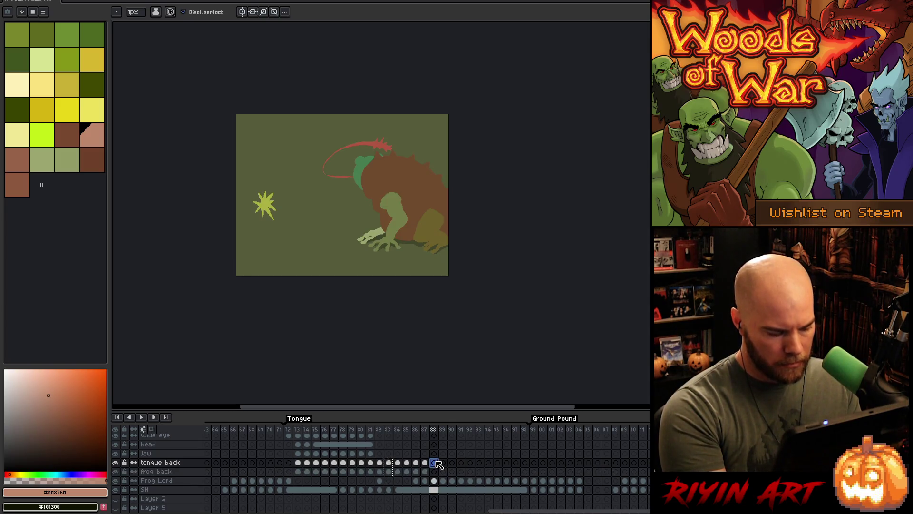
key("ctrl+v")
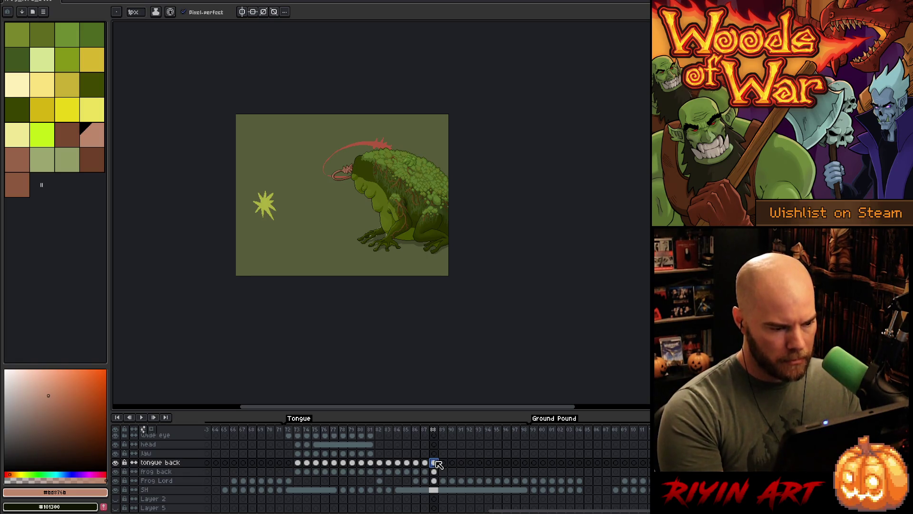
scroll(336, 161, "up", 3)
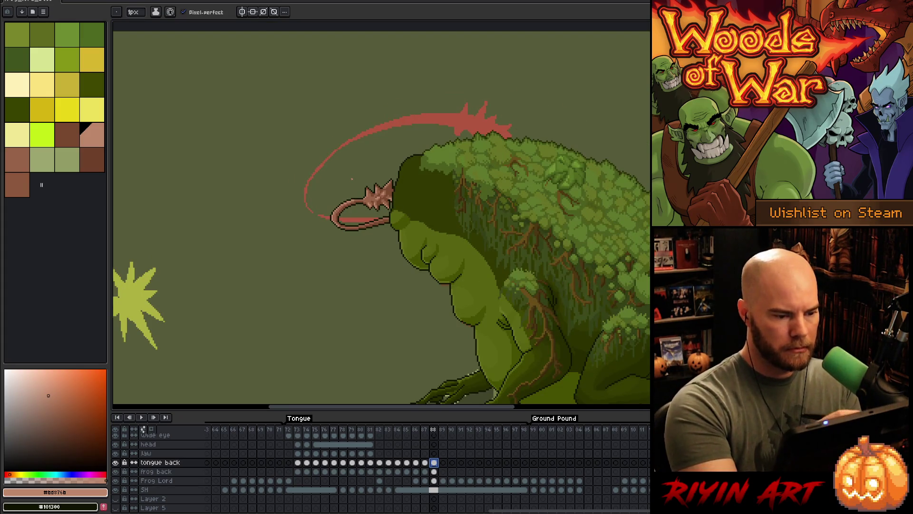
key("m")
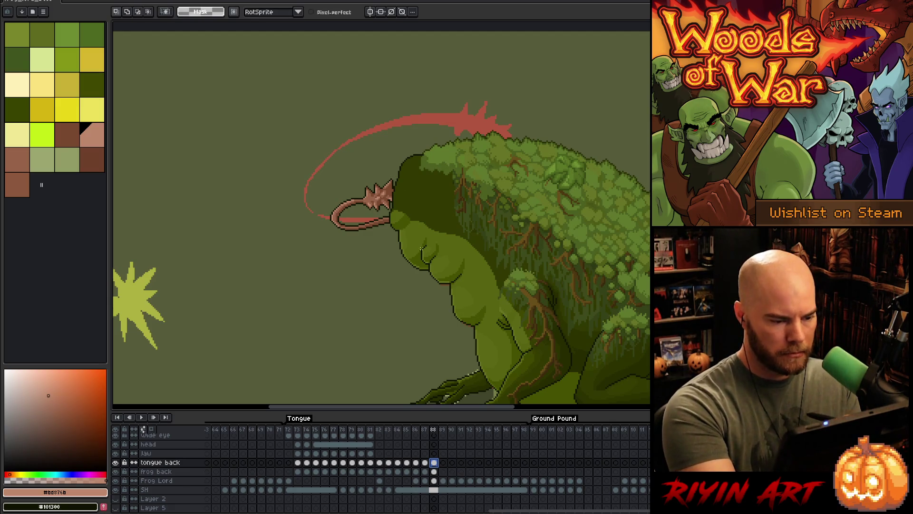
Copy the spiked mace from frame 84 and place it at the red arc's tip on frame 88.
left_click(388, 429)
left_click(398, 435)
mouse_move(350, 185)
left_mouse_down()
mouse_move(304, 224)
mouse_move(333, 168)
left_mouse_up()
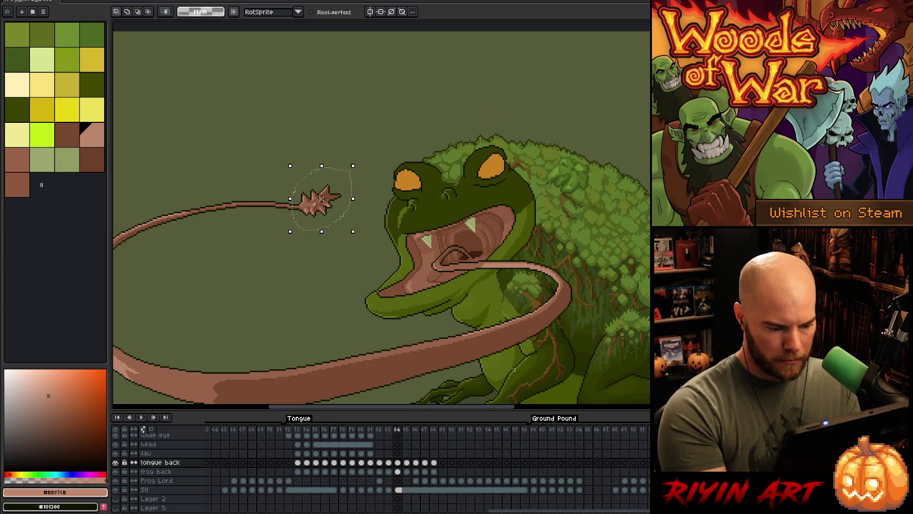
left_click(323, 209)
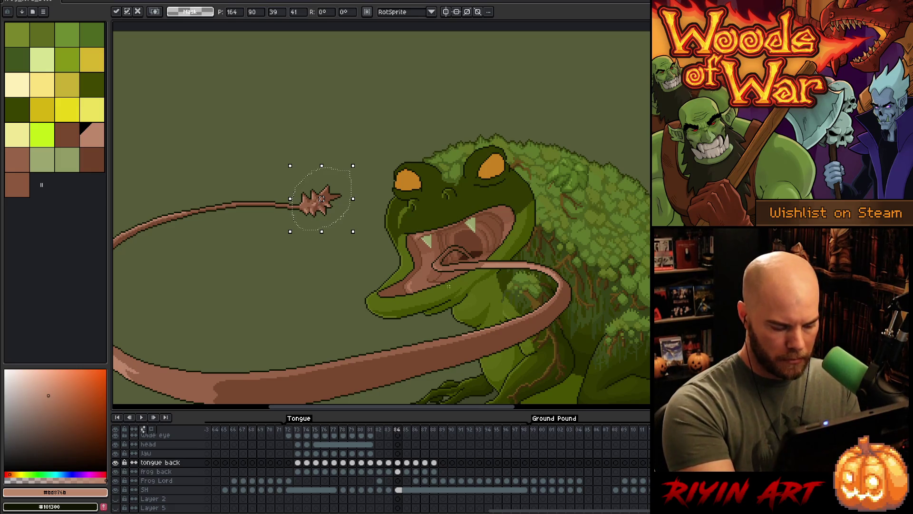
left_click(434, 461)
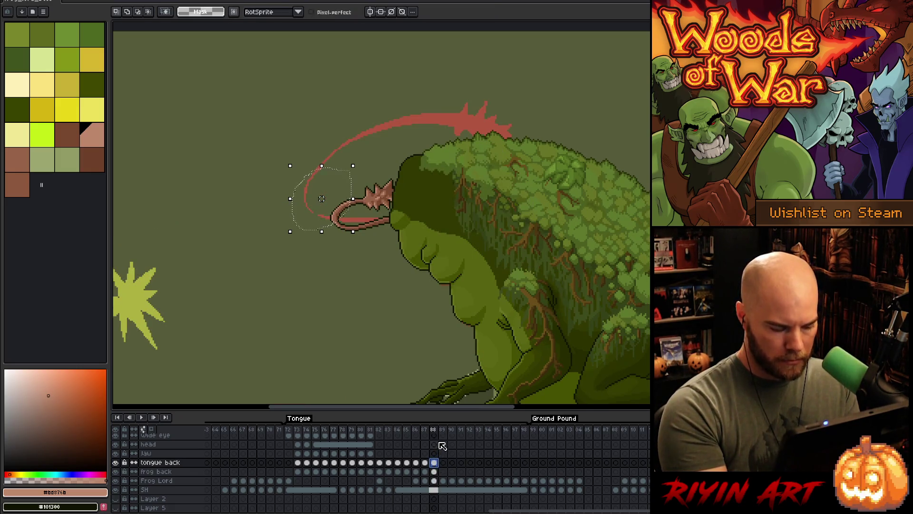
key("ctrl+v")
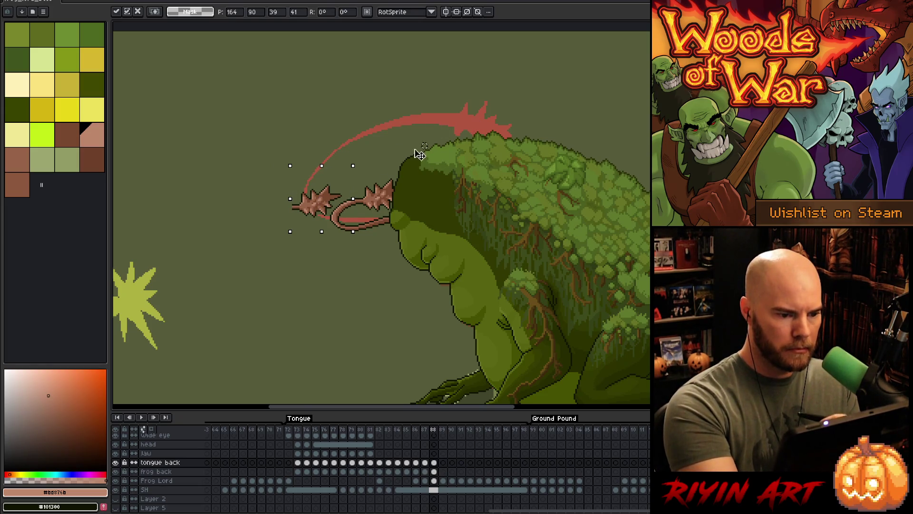
mouse_move(331, 195)
left_mouse_down()
mouse_move(507, 101)
mouse_move(493, 117)
left_mouse_up()
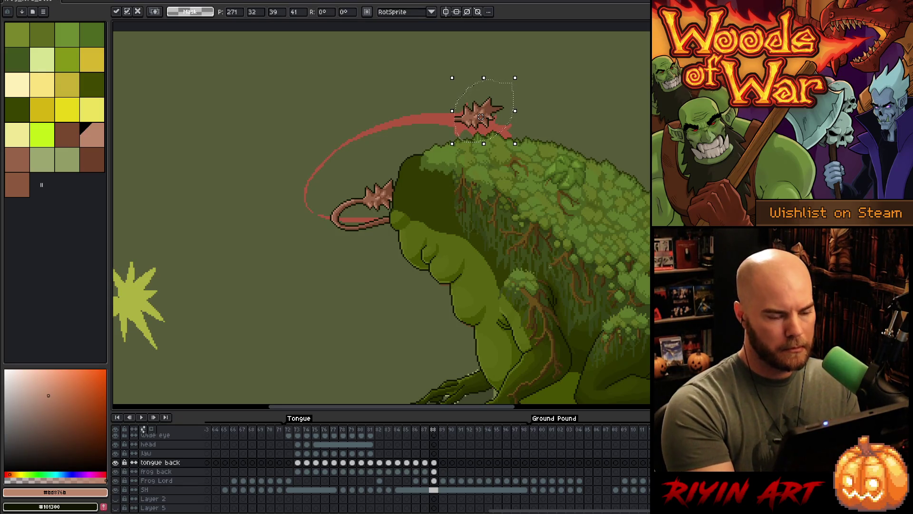
left_click(546, 275)
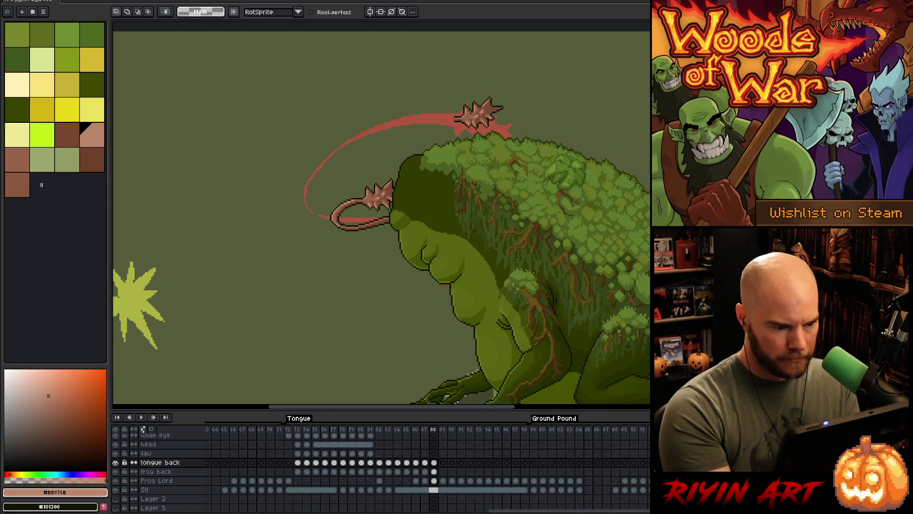
Delete the old tongue loop and mace near the frog's mouth.
mouse_move(400, 157)
left_mouse_down()
mouse_move(403, 192)
mouse_move(386, 210)
mouse_move(295, 247)
mouse_move(420, 144)
left_mouse_up()
key("Delete")
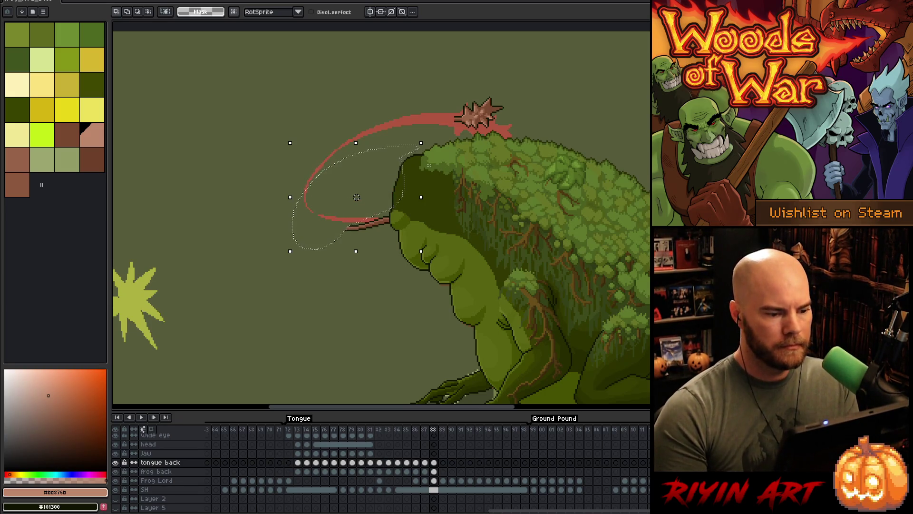
key("ctrl+d")
Sample the mace's brown, set the brush to 3px, and save the file.
left_click(434, 462)
key("i")
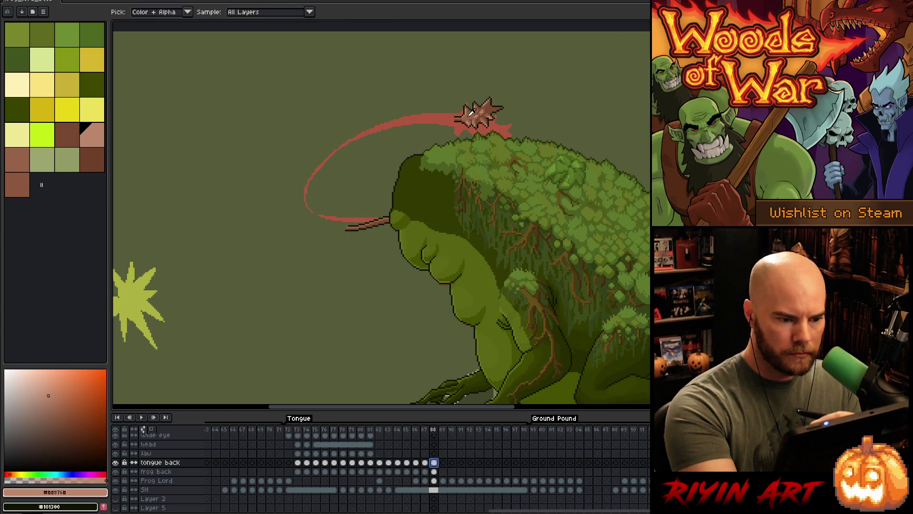
left_click(475, 110, "alt")
left_click(133, 12)
left_click(133, 23)
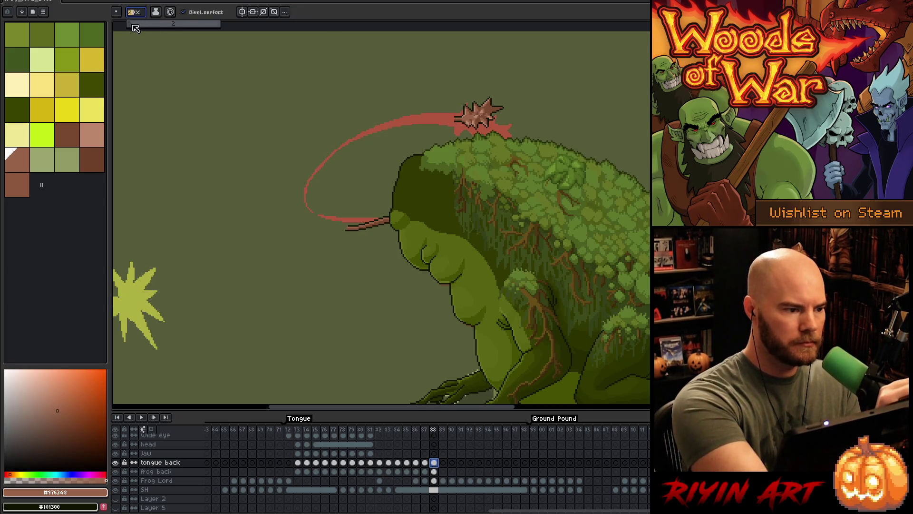
key("ctrl+s")
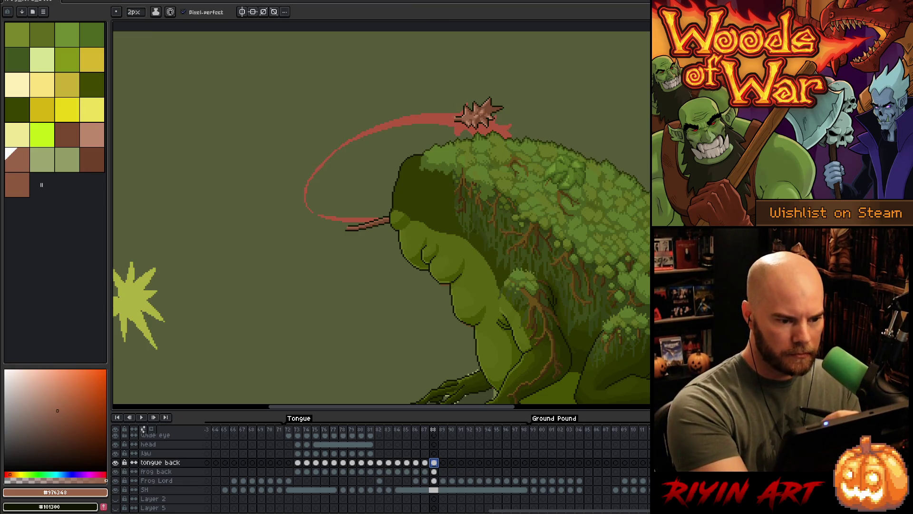
Draw a wide test stroke along the tongue loop's left side, then undo it.
mouse_move(336, 143)
left_mouse_down()
mouse_move(307, 200)
mouse_move(343, 224)
mouse_move(290, 172)
mouse_move(380, 126)
mouse_move(452, 114)
left_mouse_up()
key("ctrl+z")
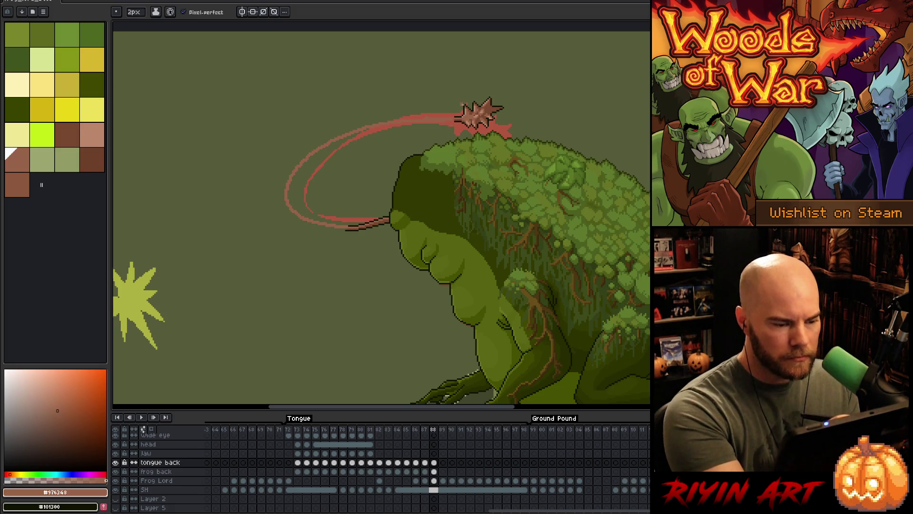
scroll(462, 105, "up", 3)
Zoom onto the tongue arc and fix its pixels with the 1px pencil and eraser.
key("b")
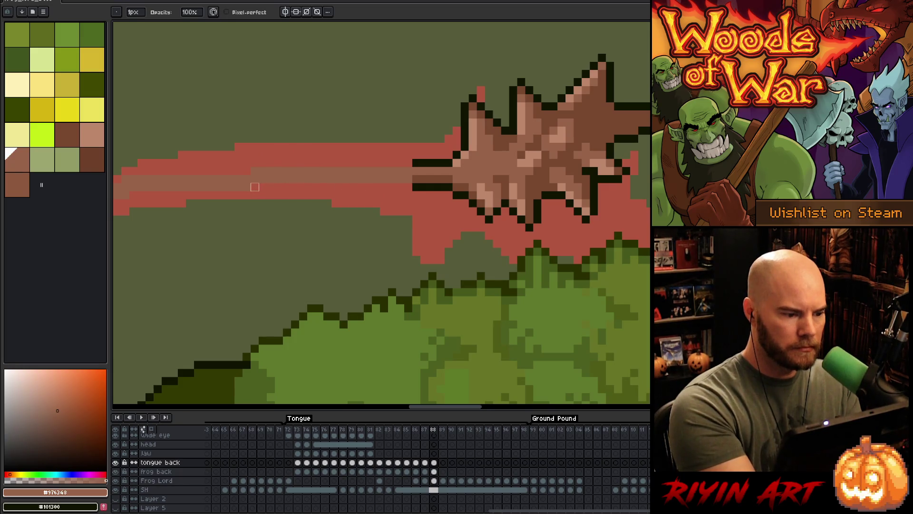
scroll(424, 259, "down", 4)
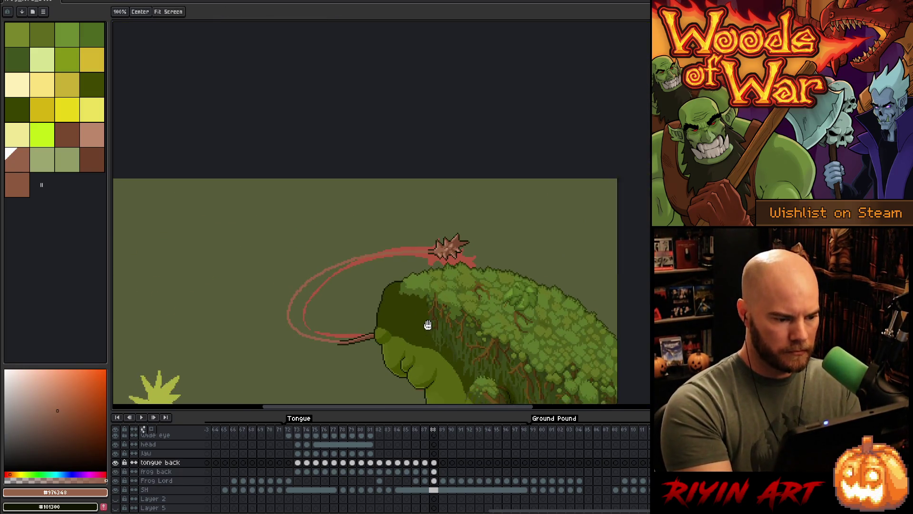
left_click_drag(423, 330, 512, 267)
scroll(546, 238, "up", 2)
left_click_drag(404, 271, 532, 266)
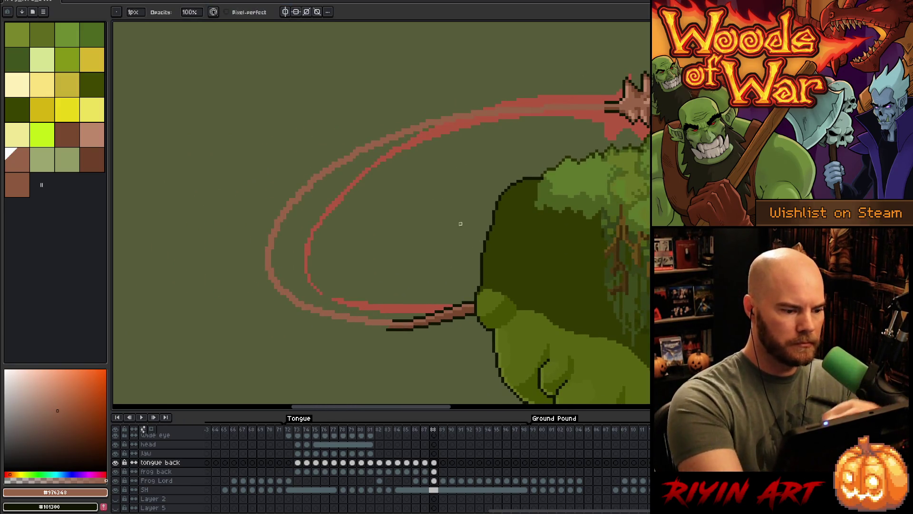
key("v")
key("b")
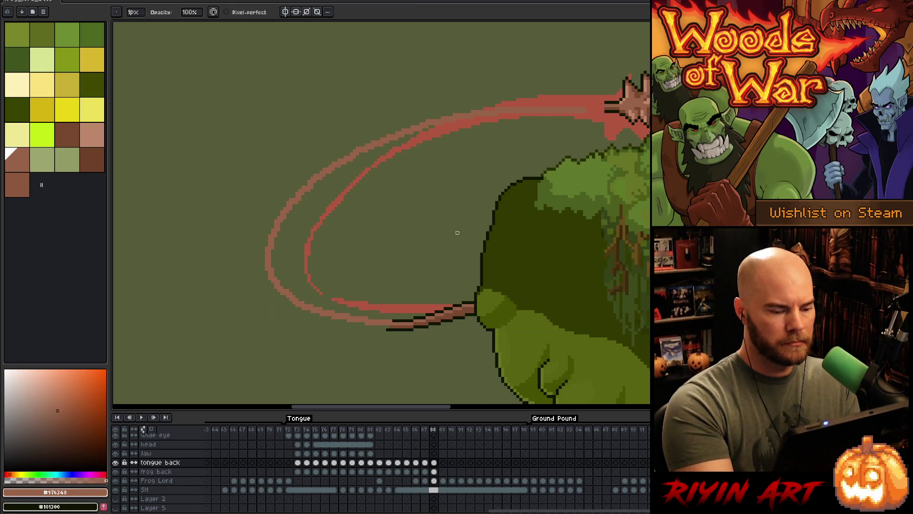
key("ctrl")
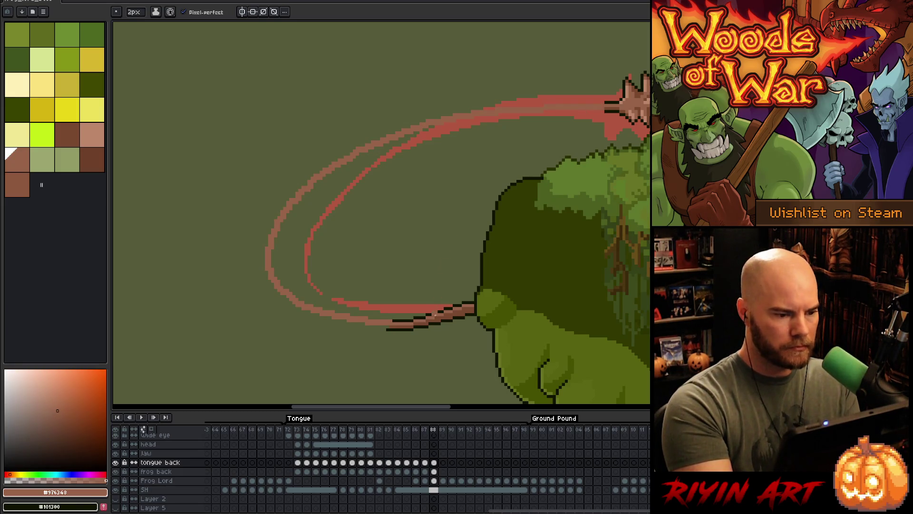
key("b")
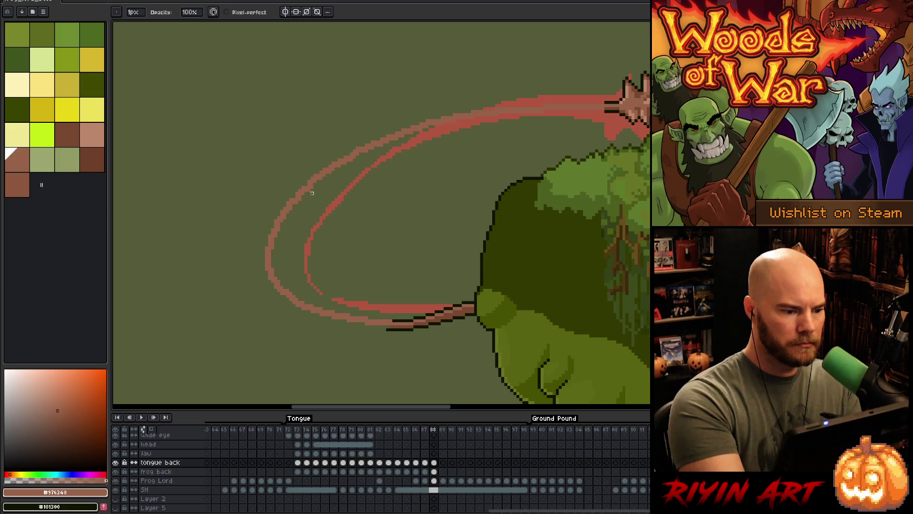
key("e")
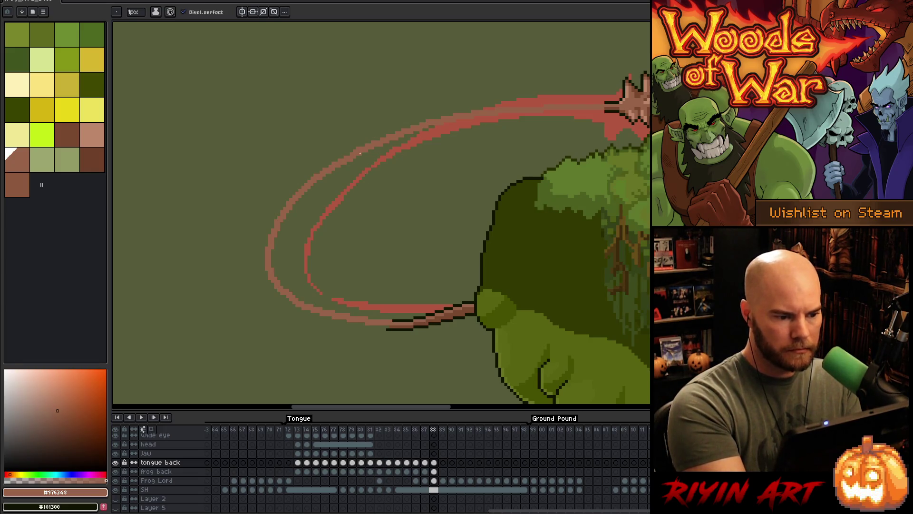
key("b")
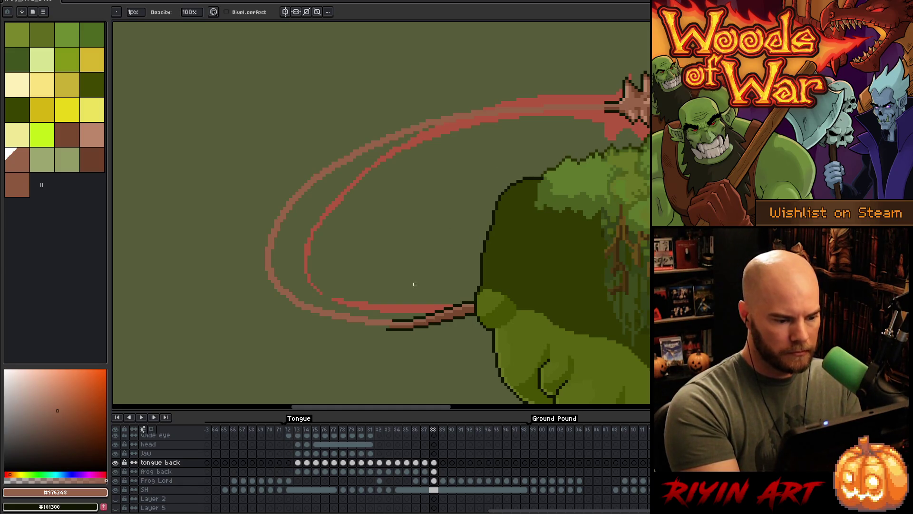
key("e")
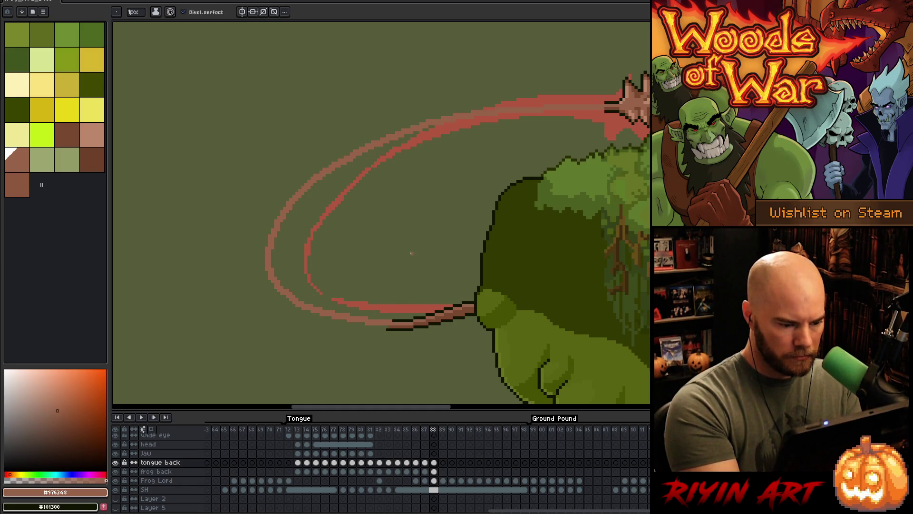
key("b")
key("ctrl+z")
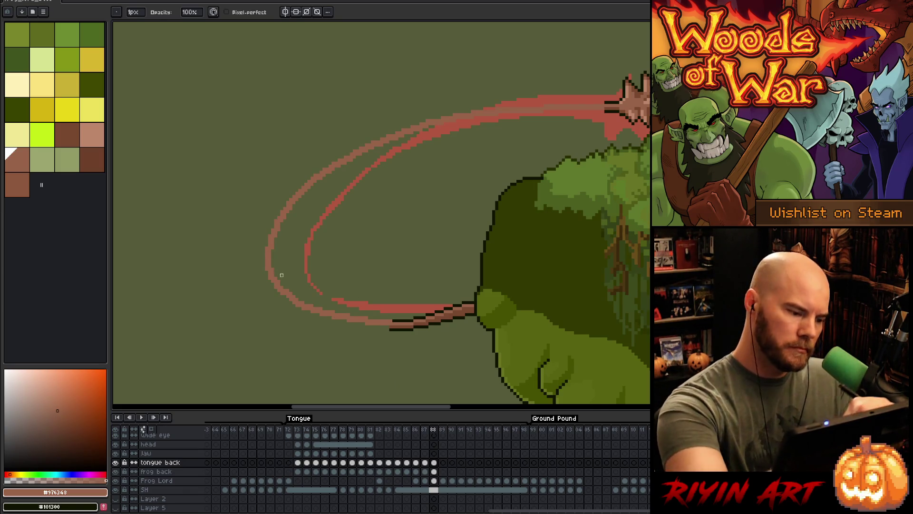
Keep adding and erasing single pixels along the tongue curve, then view the whole loop.
key("i")
key("e")
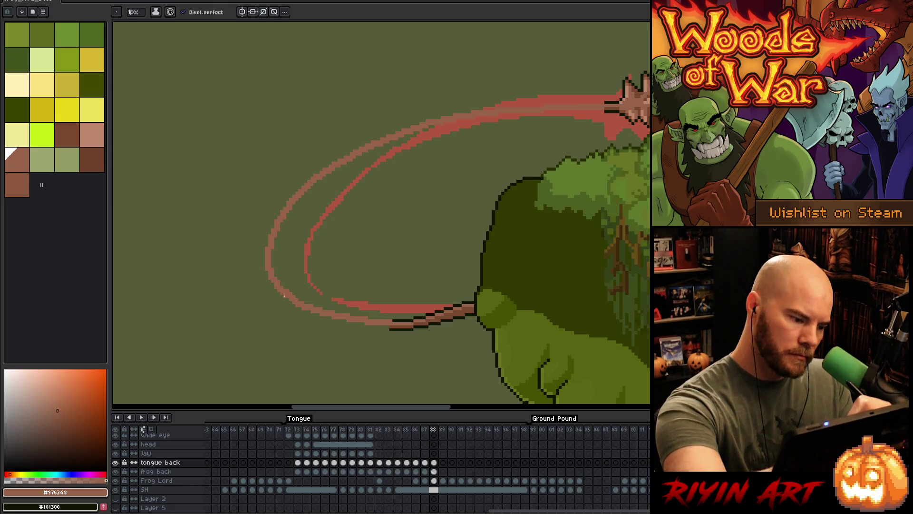
key("b")
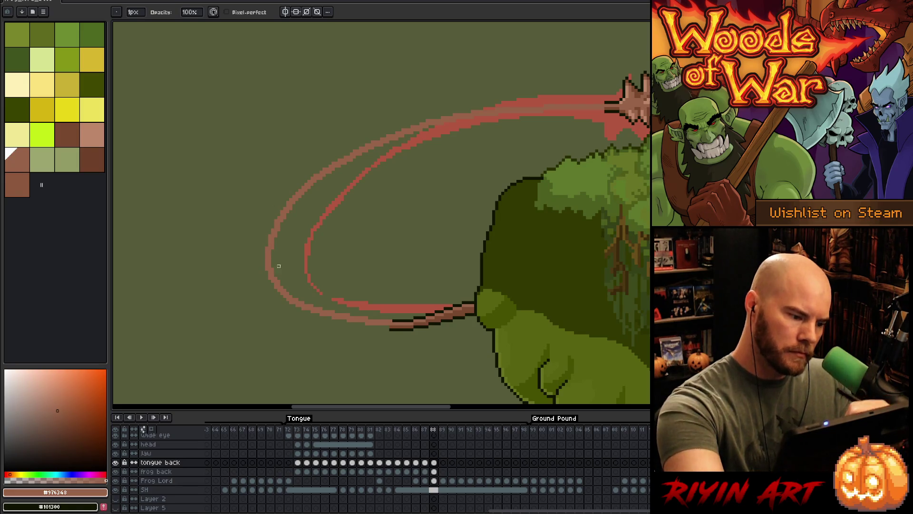
key("e")
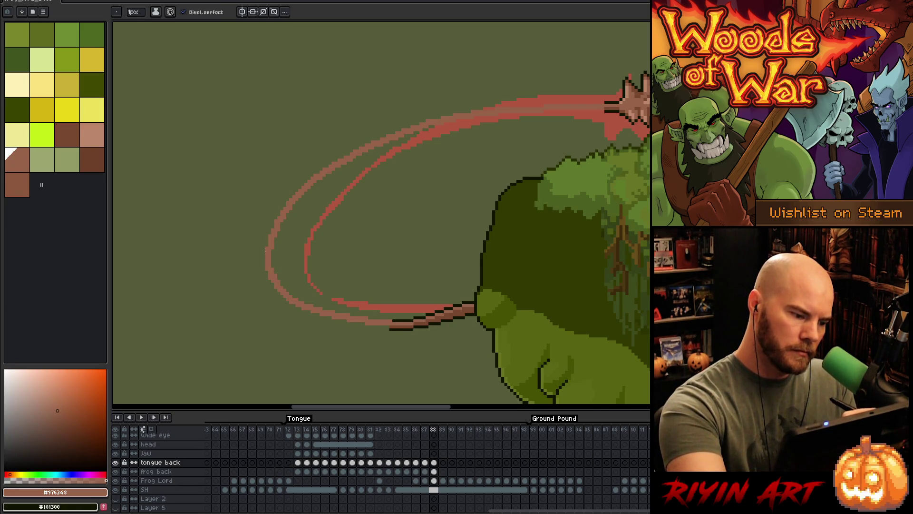
key("b")
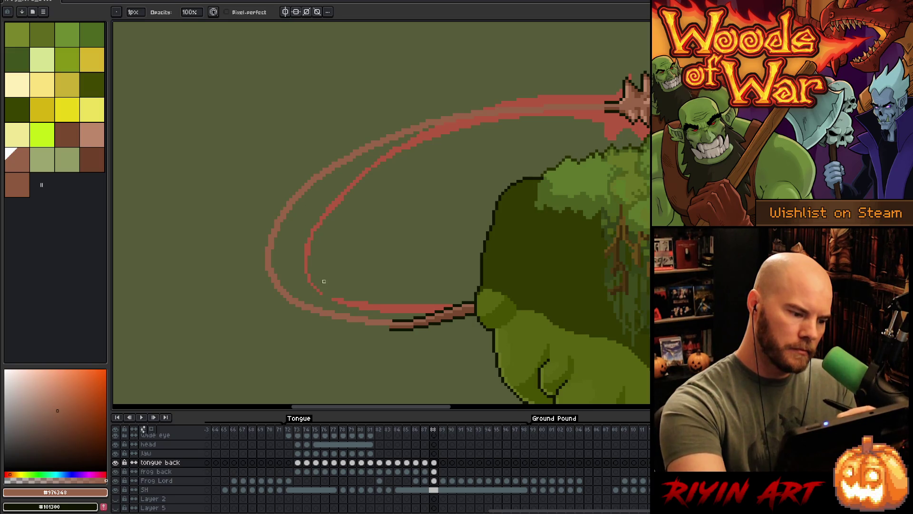
key("e")
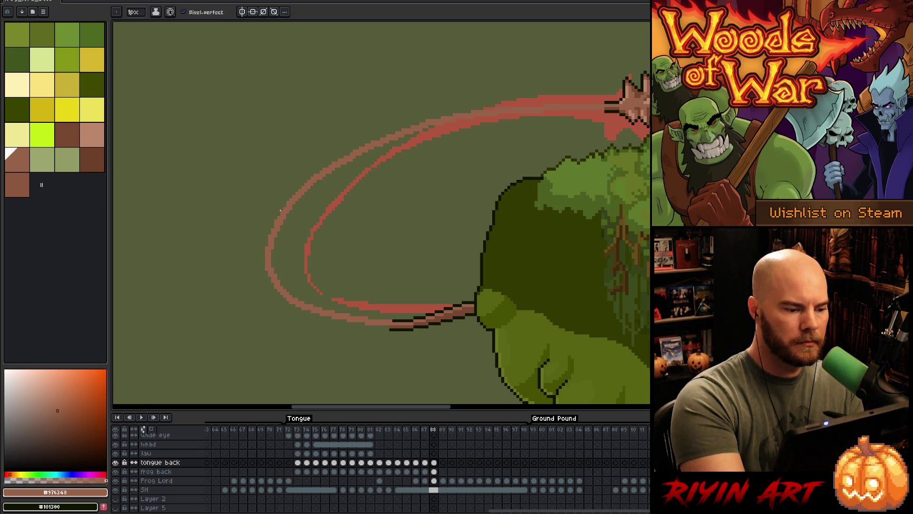
key("b")
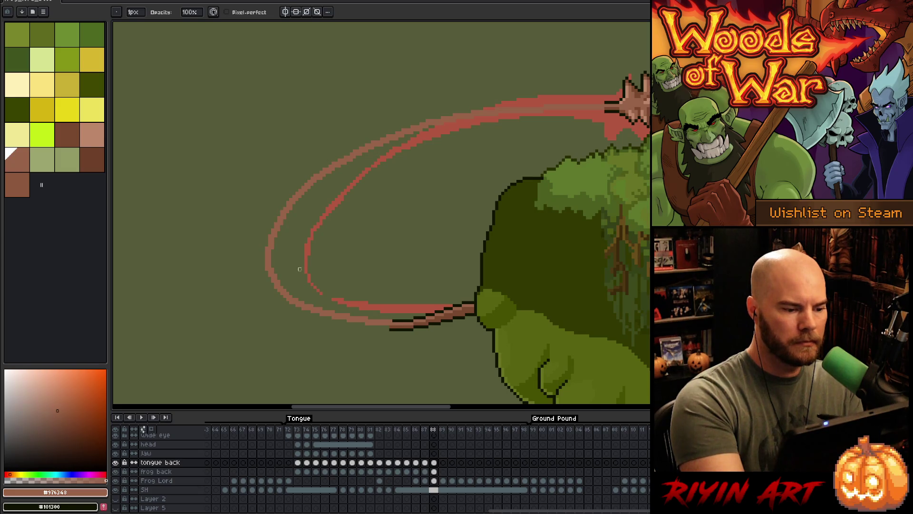
key("e")
key("b")
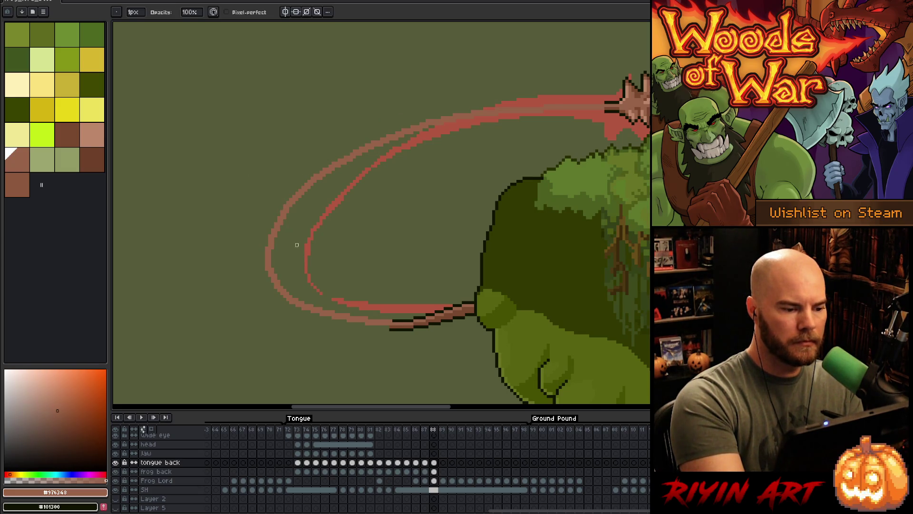
key("e")
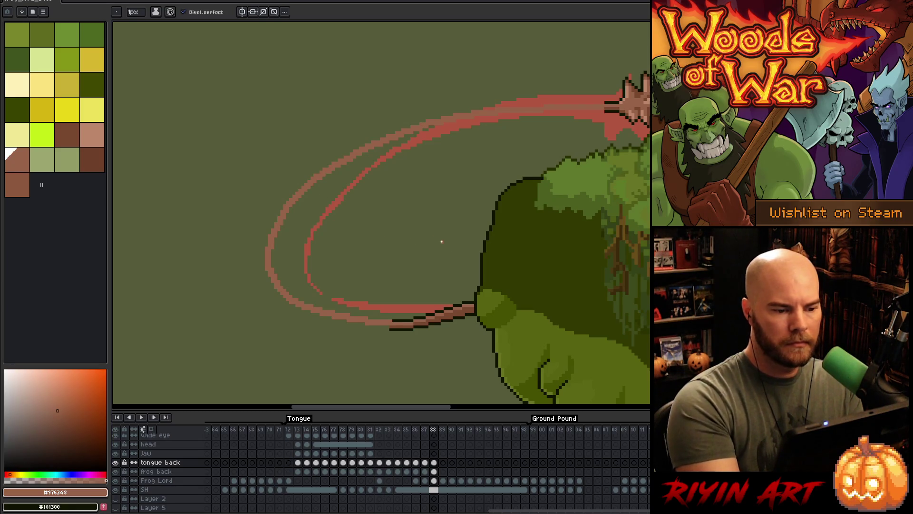
left_click_drag(527, 291, 497, 304)
Lasso the tongue and outline it in the dark #101300 colour, then deselect.
key("m")
mouse_move(571, 94)
left_mouse_down()
mouse_move(574, 114)
mouse_move(415, 204)
mouse_move(360, 312)
mouse_move(362, 325)
mouse_move(305, 126)
mouse_move(588, 73)
left_mouse_up()
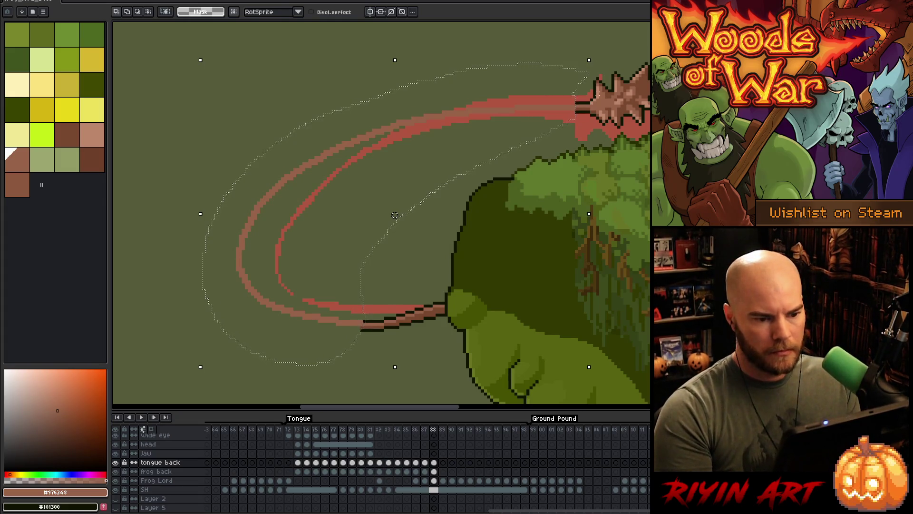
key("i")
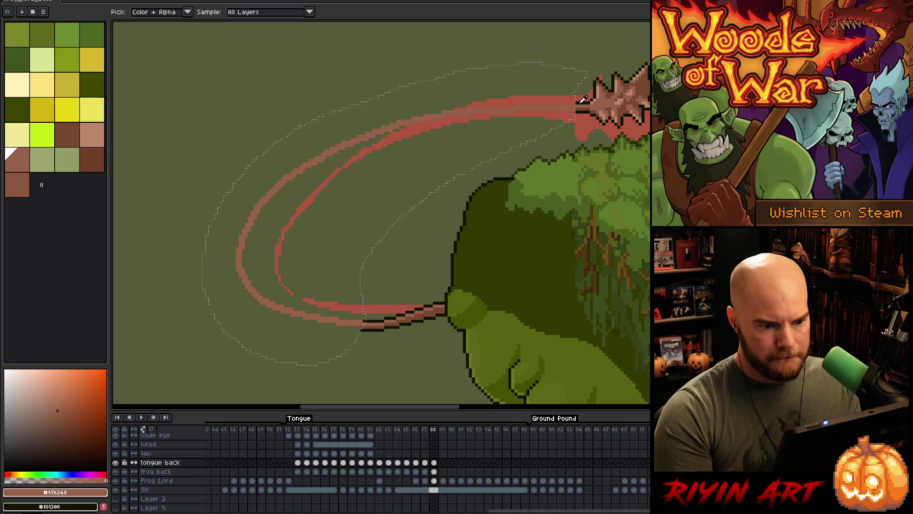
left_click(584, 98)
key("shift+o")
key("i")
key("ctrl+d")
key("b")
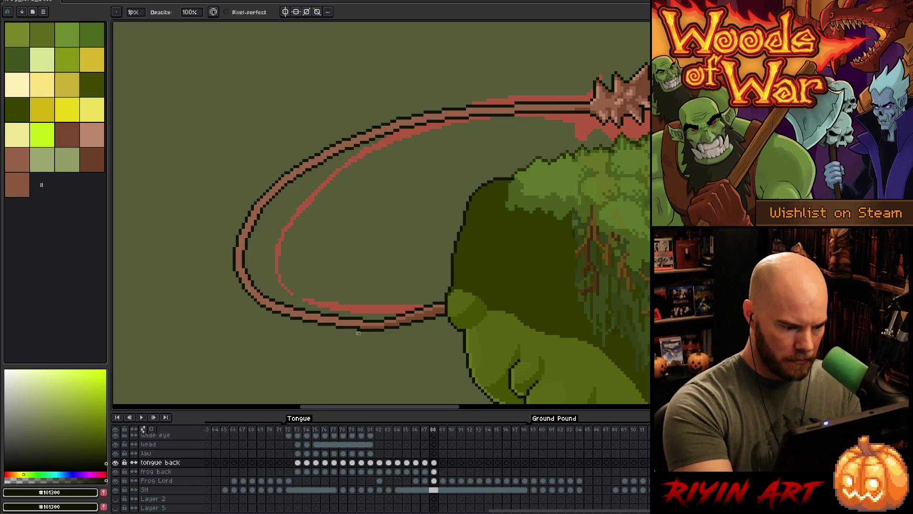
key("minus")
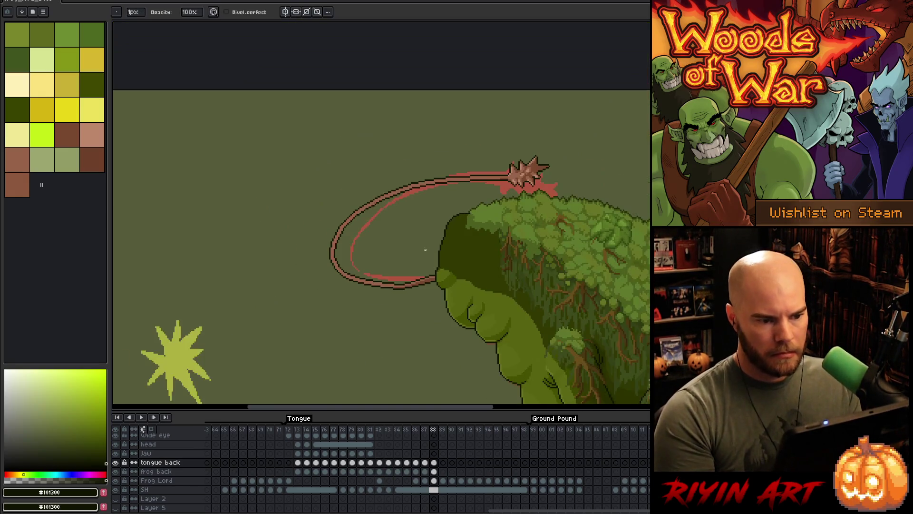
Turn off onion skinning, return to the tongue back cel on frame 88, and save.
left_click(435, 481)
key("F3")
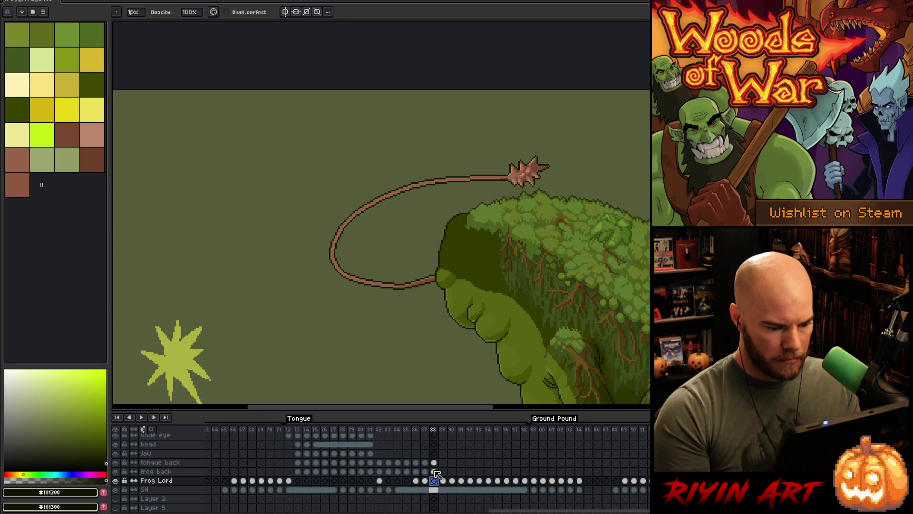
left_click(433, 462)
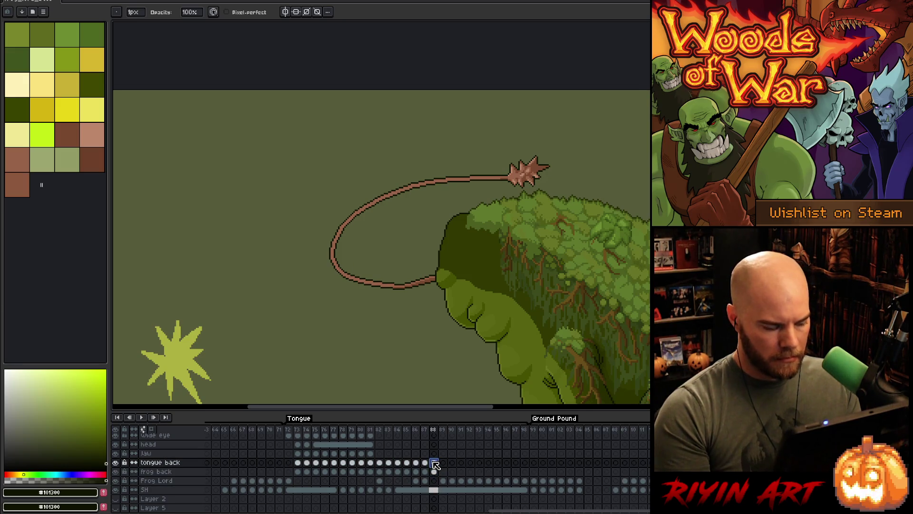
key("ctrl+s")
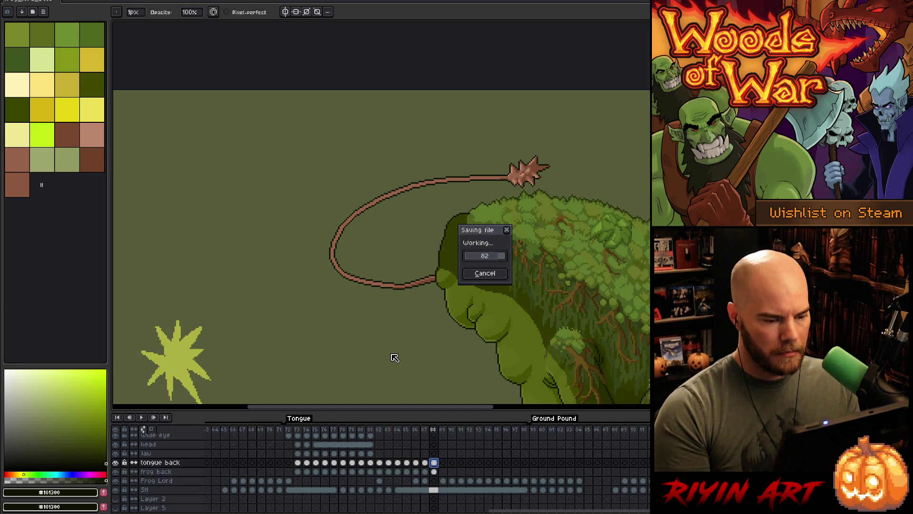
scroll(383, 237, "up", 2)
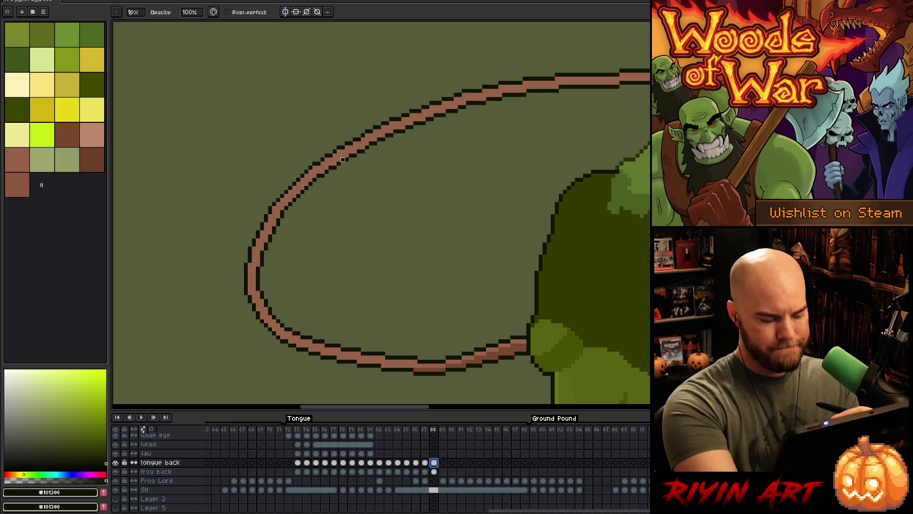
Magic-wand the tongue outline on tongue back and copy it to new Layer 17.
key("w")
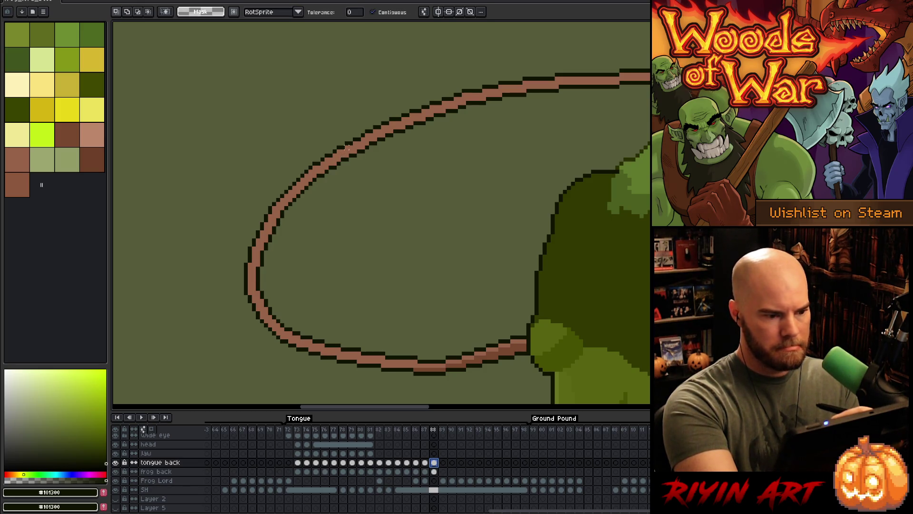
left_click(347, 147)
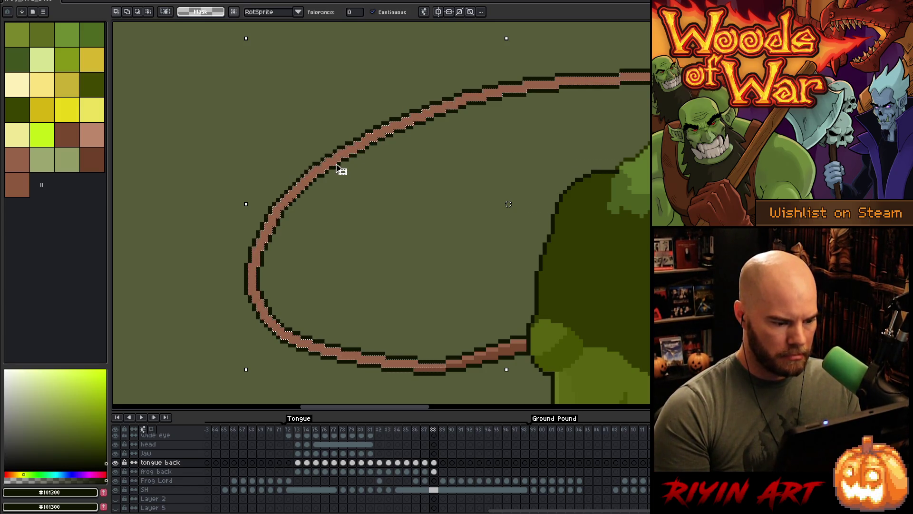
scroll(336, 166, "down", 2)
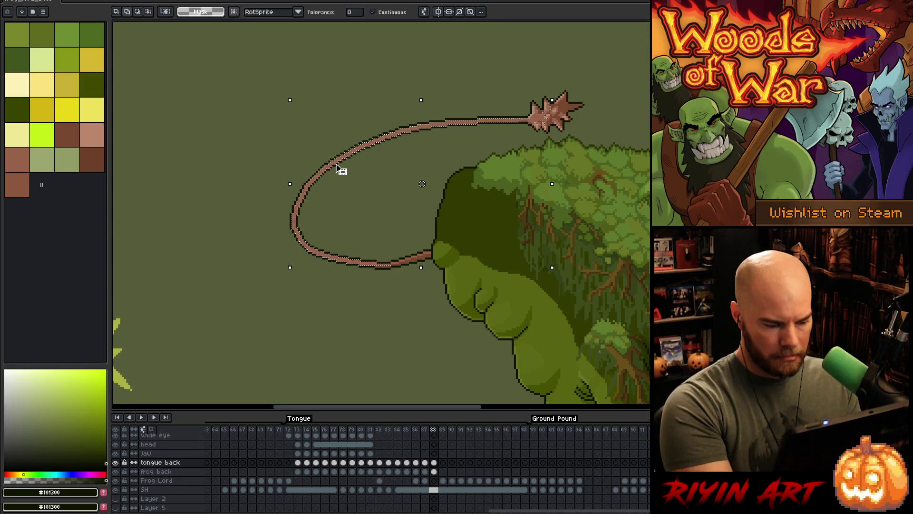
left_click(434, 454)
left_click(434, 463)
key("shift+n")
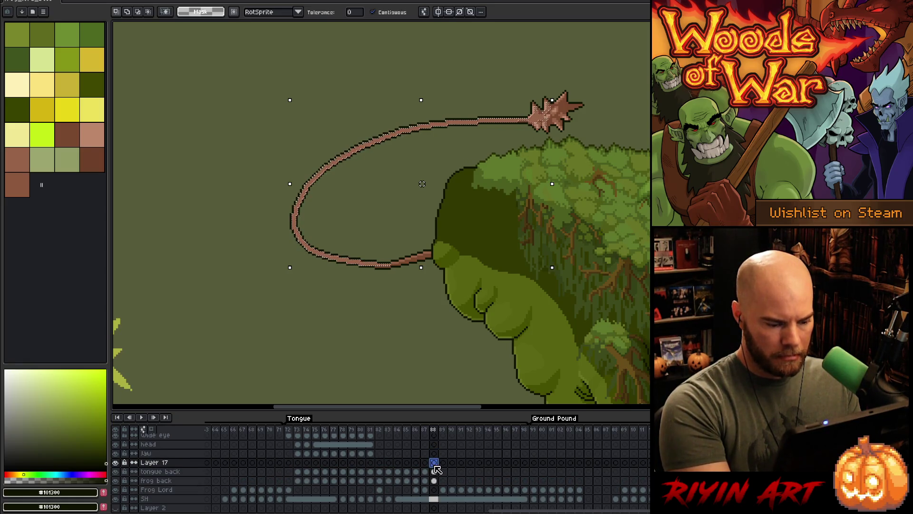
Paste the tongue copy onto Layer 17, commit and deselect it, then delete the extra layer.
key("ctrl+v")
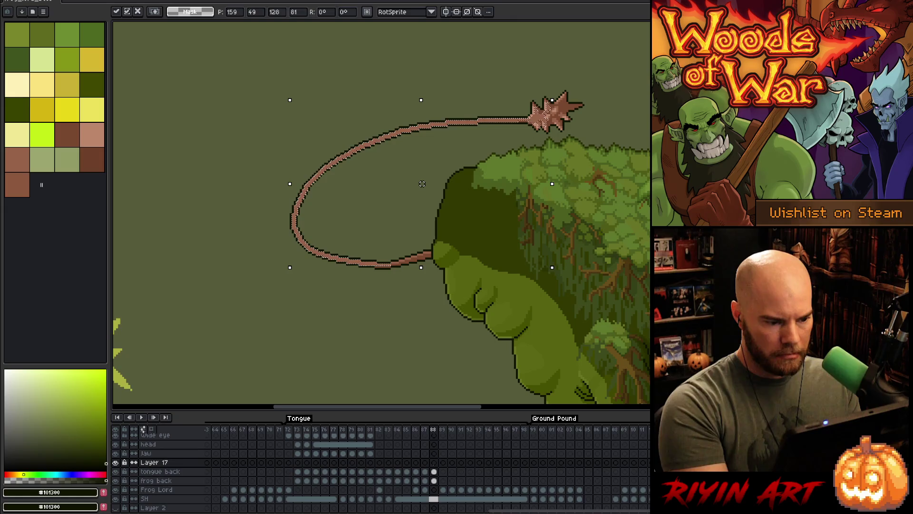
scroll(422, 184, "up", 3)
scroll(495, 39, "down", 1)
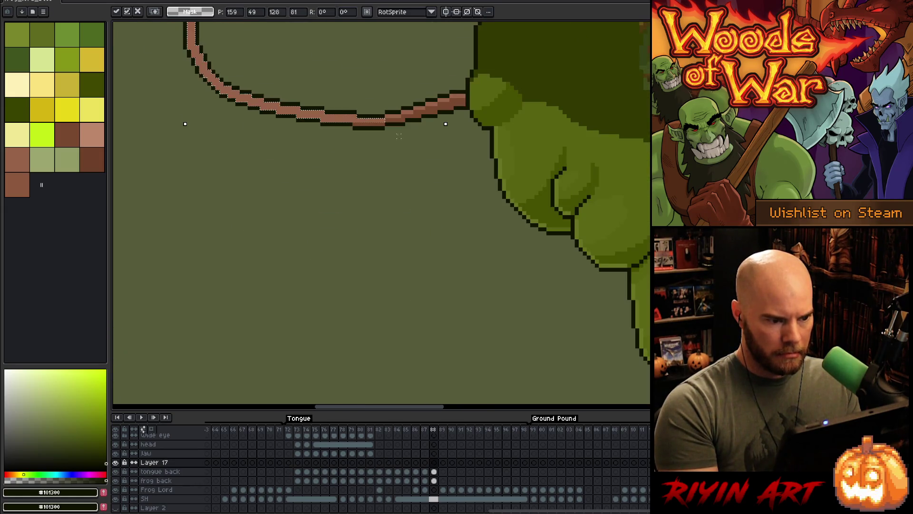
left_click(420, 112, "alt")
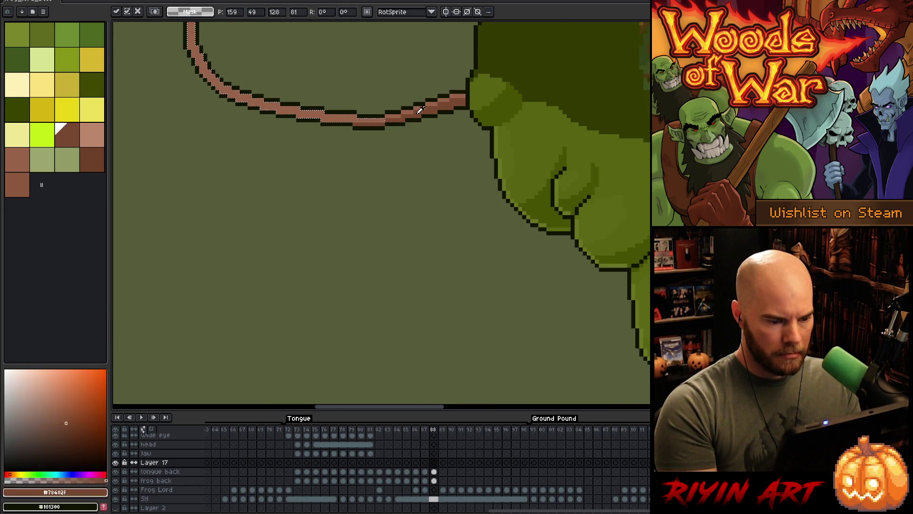
scroll(420, 111, "down", 1)
key("h")
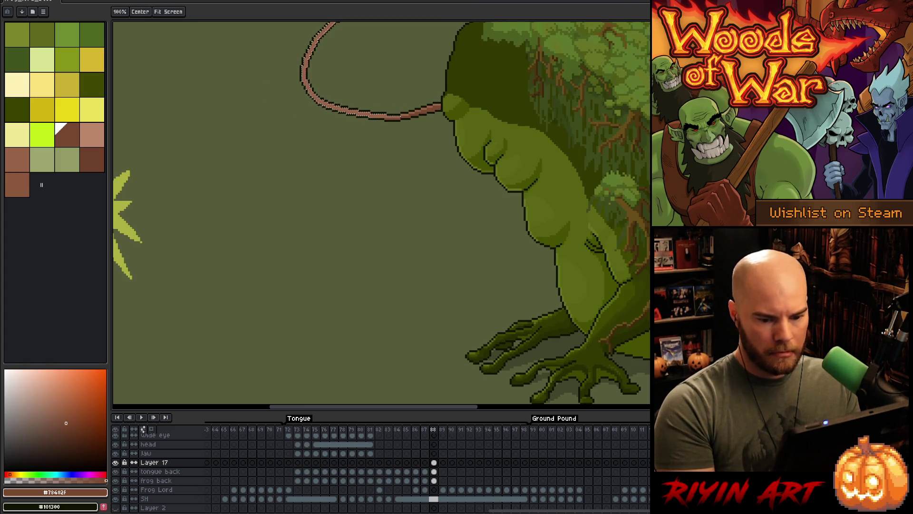
key("ctrl+d")
scroll(383, 161, "down", 1)
scroll(333, 73, "up", 1)
left_click_drag(423, 171, 437, 272)
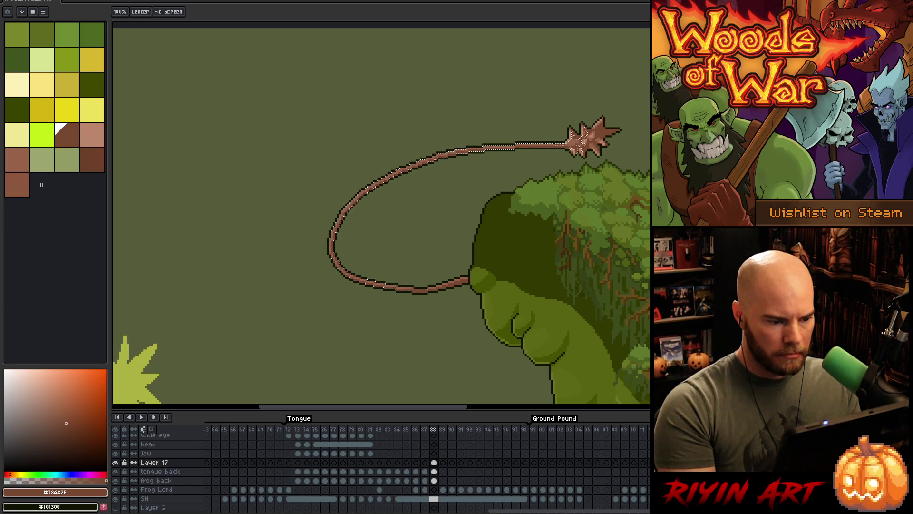
key("i")
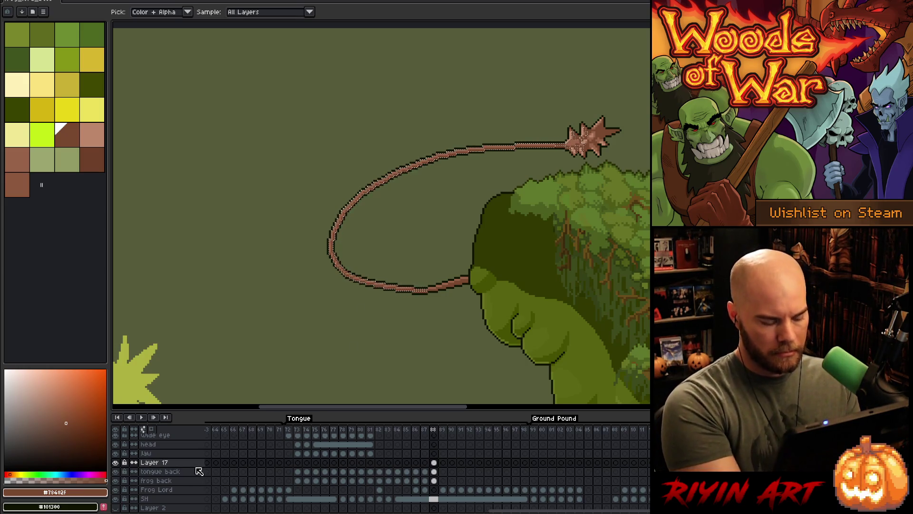
key("ctrl+e")
Smooth the stair-stepped pixels along the tongue's curving edge with the Pencil, from the frog's mouth onward.
scroll(320, 277, "up", 4)
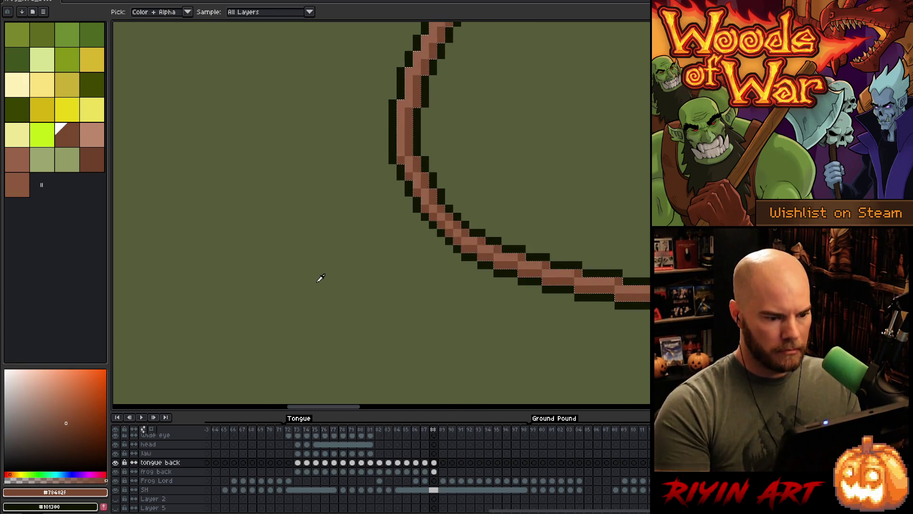
left_click_drag(480, 327, 293, 339)
key("b")
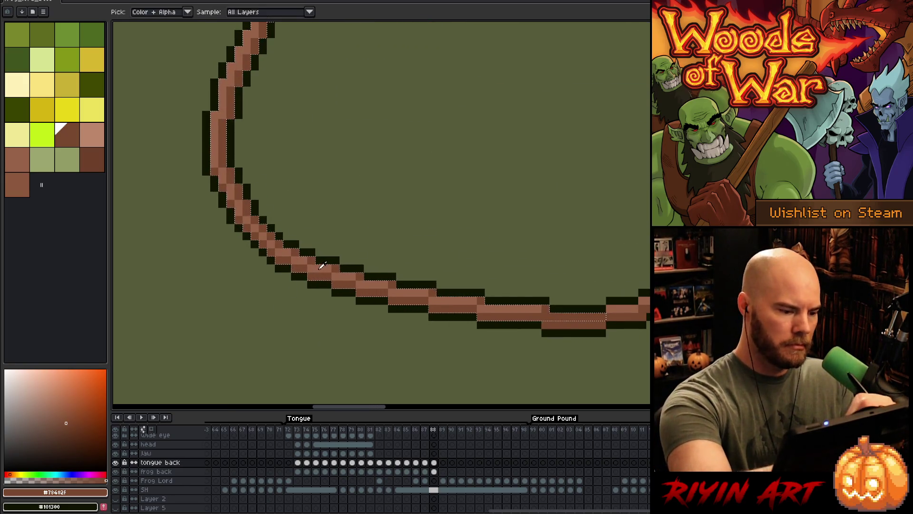
left_click_drag(391, 218, 322, 212)
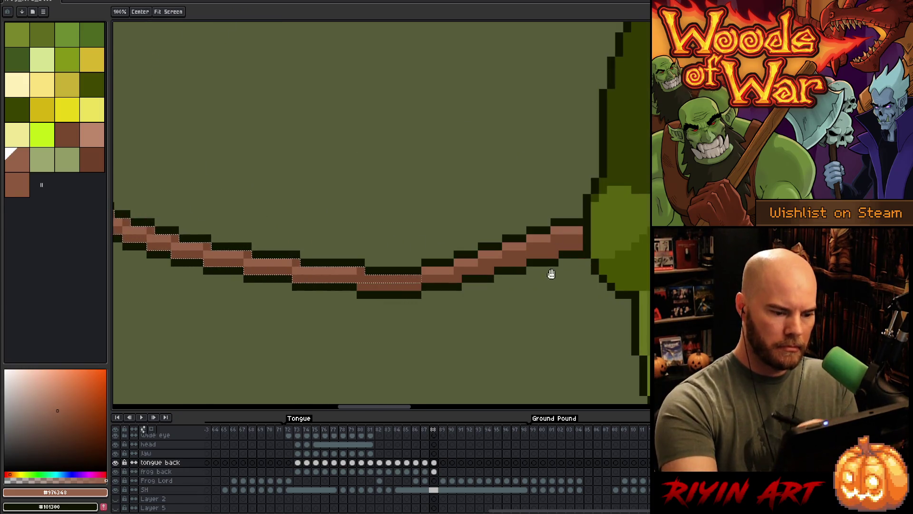
left_click_drag(551, 267, 425, 295)
key("b")
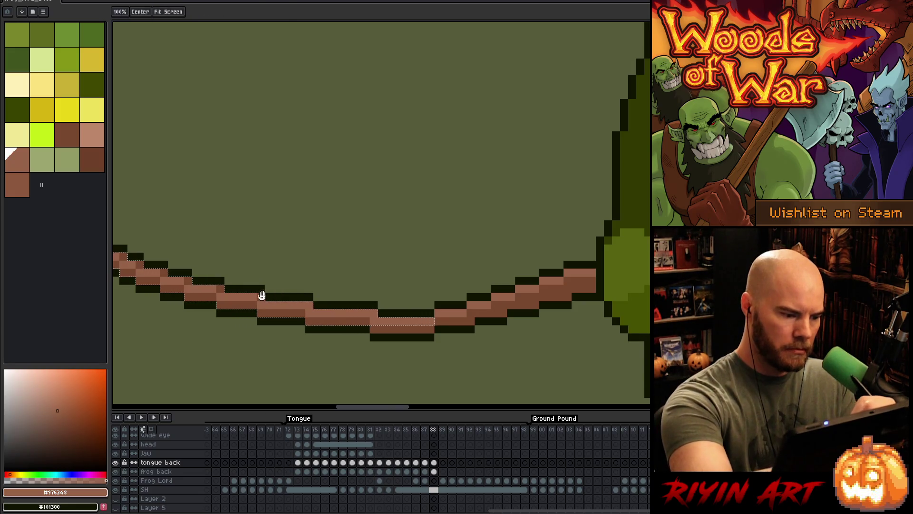
mouse_move(229, 289)
left_mouse_down()
mouse_move(336, 279)
mouse_move(373, 295)
left_mouse_up()
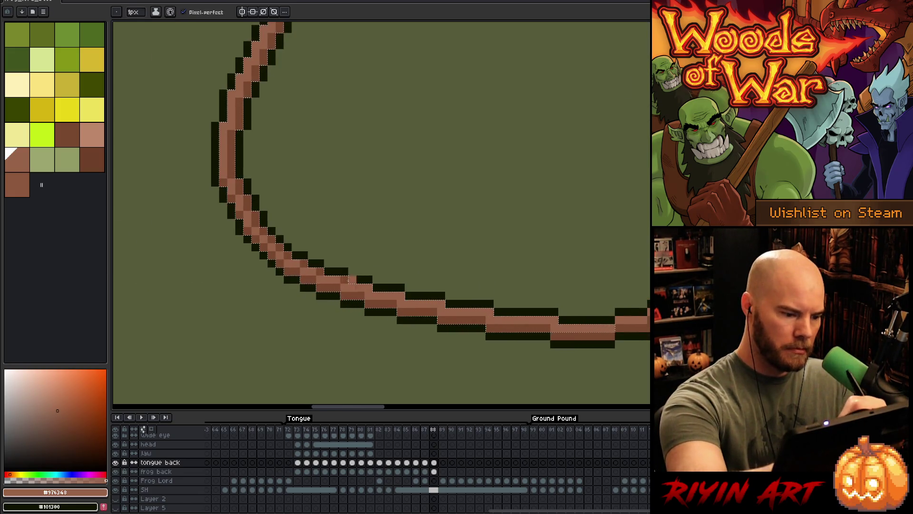
left_click_drag(262, 228, 273, 239)
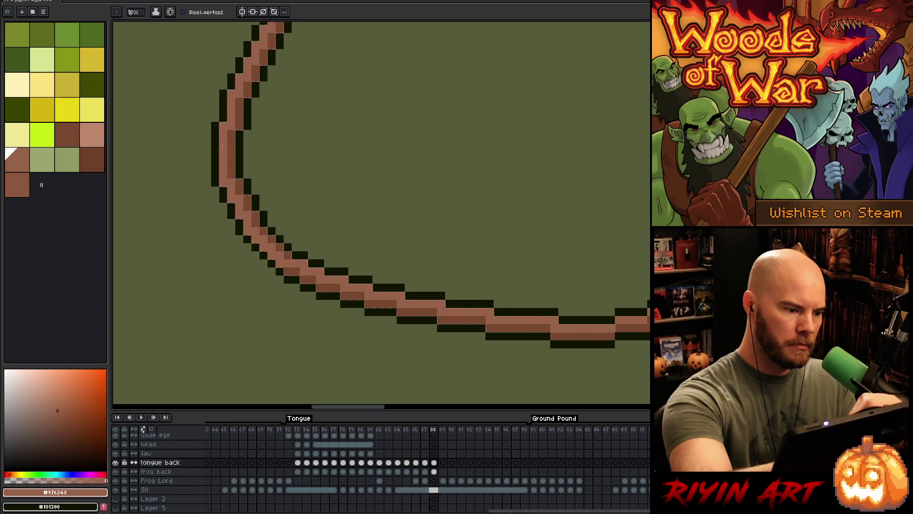
left_click_drag(285, 276, 318, 275)
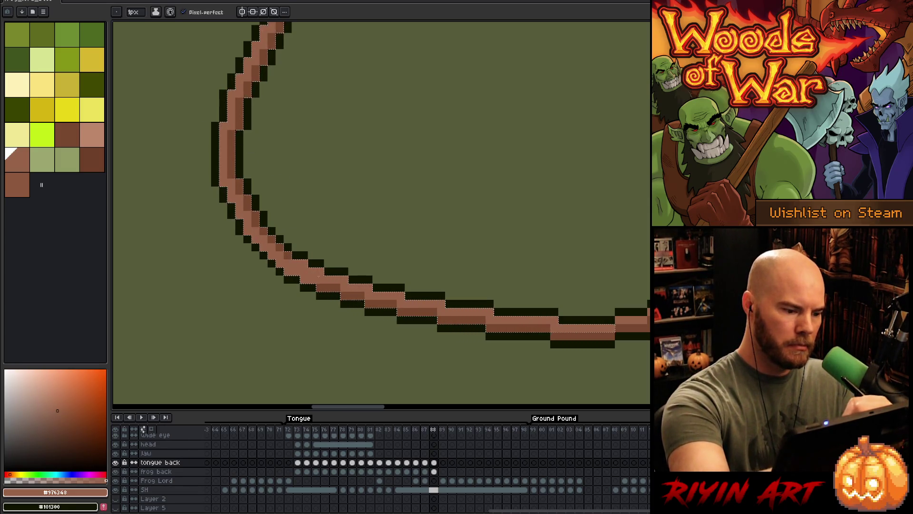
mouse_move(275, 173)
left_mouse_down()
mouse_move(373, 240)
mouse_move(396, 286)
mouse_move(464, 257)
mouse_move(457, 265)
mouse_move(501, 267)
mouse_move(424, 253)
mouse_move(227, 298)
left_mouse_up()
left_click_drag(476, 274, 444, 271)
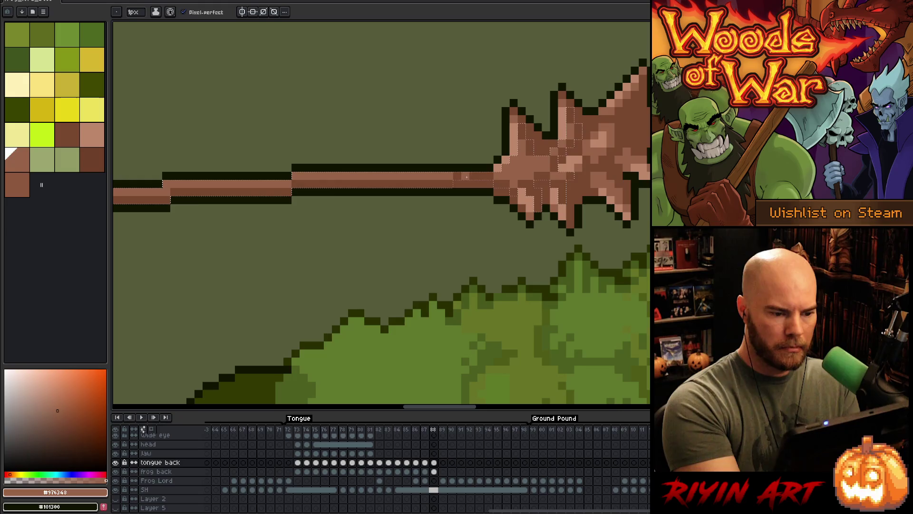
Paint lighter pink highlights along the top of the tongue loop, then zoom back out.
left_click(474, 168)
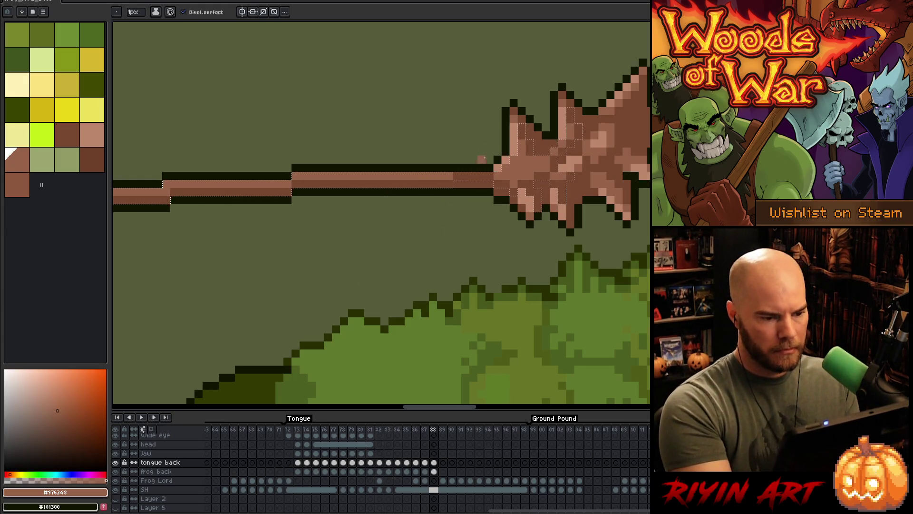
left_click(499, 160, "alt")
mouse_move(499, 160)
left_mouse_down()
mouse_move(491, 261)
mouse_move(382, 278)
mouse_move(465, 286)
left_mouse_up()
left_click_drag(475, 159, 459, 158)
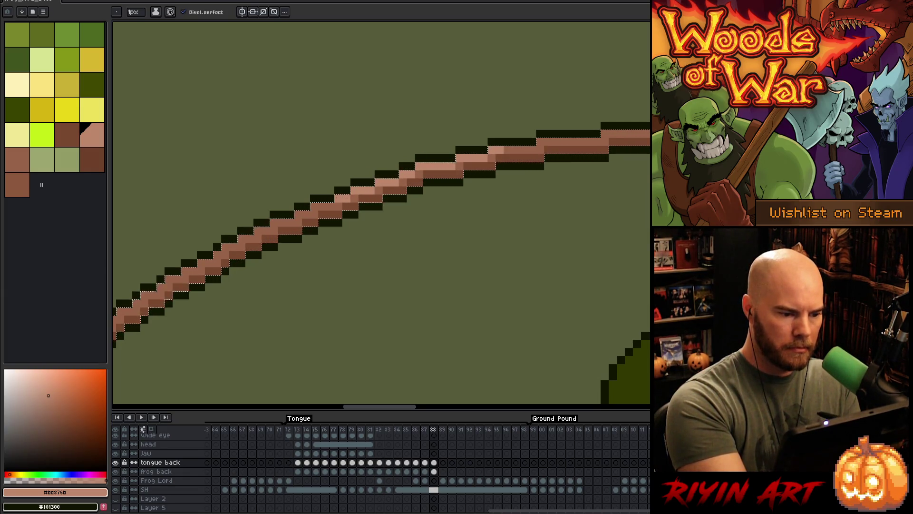
left_click_drag(336, 244, 550, 171)
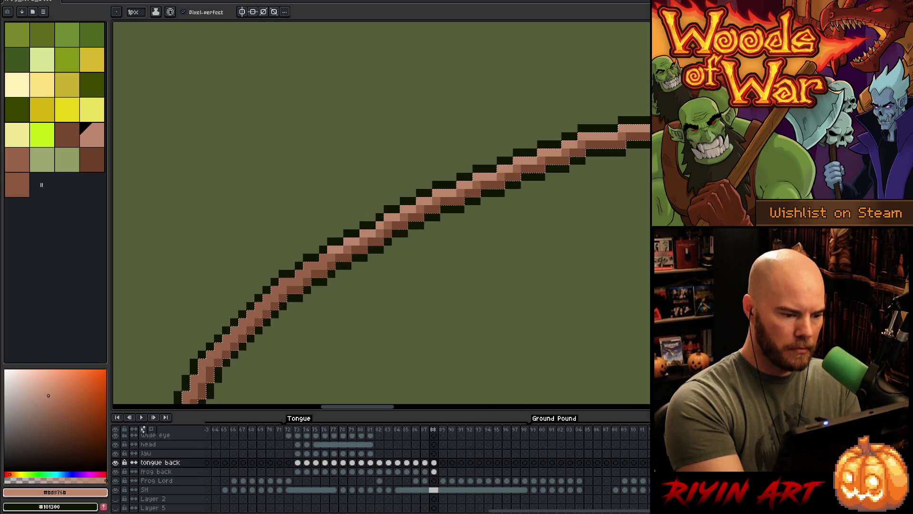
mouse_move(323, 272)
left_mouse_down()
mouse_move(419, 235)
mouse_move(474, 190)
left_mouse_up()
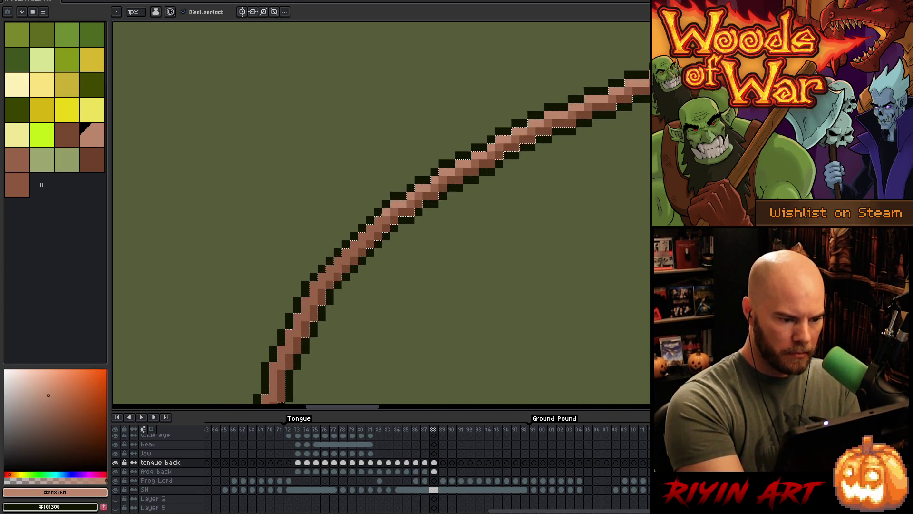
left_click_drag(329, 251, 425, 146)
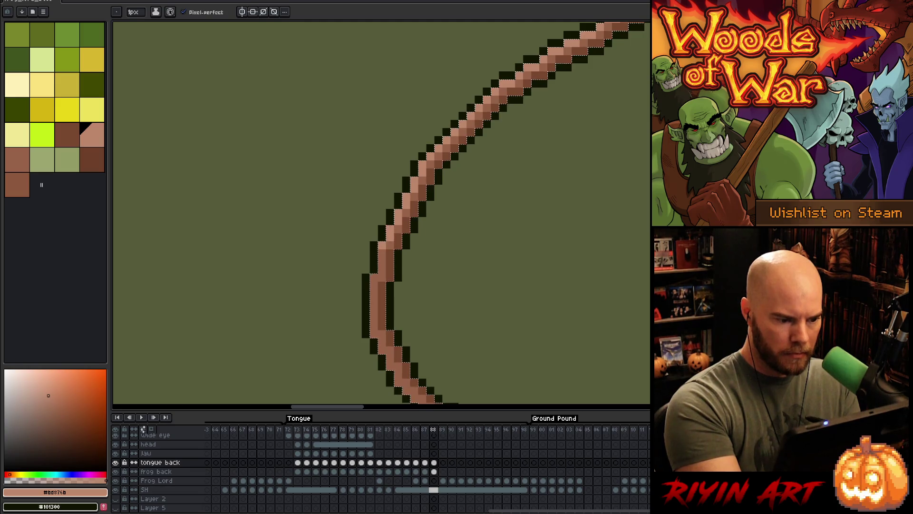
left_click_drag(382, 237, 370, 156)
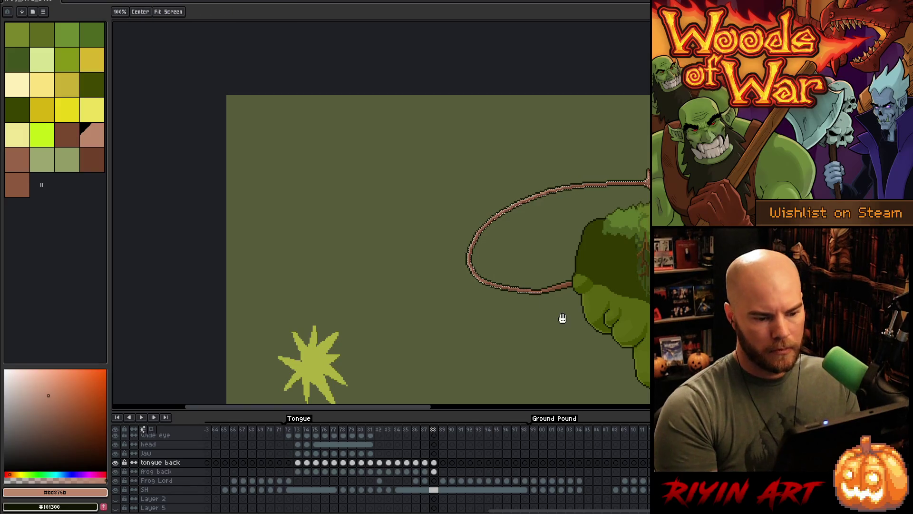
scroll(338, 298, "up", 3)
scroll(338, 298, "down", 3)
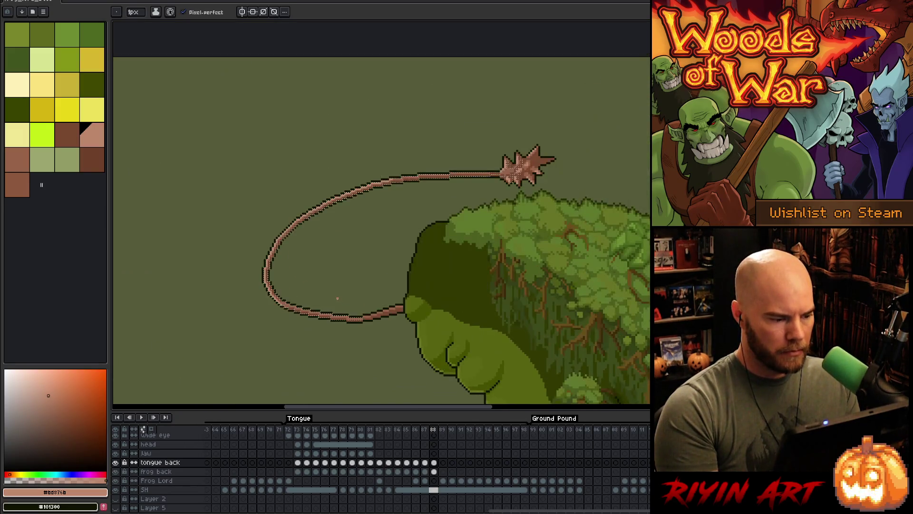
scroll(338, 298, "down", 3)
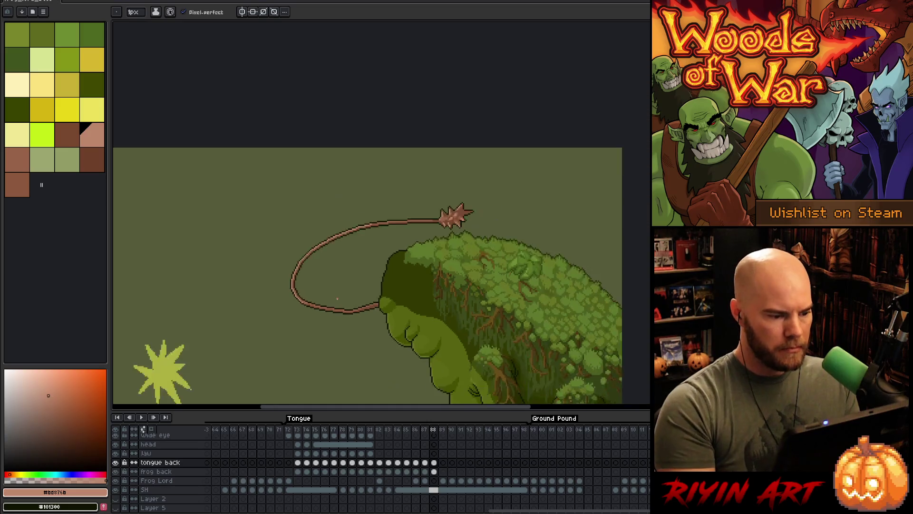
scroll(381, 301, "down", 5)
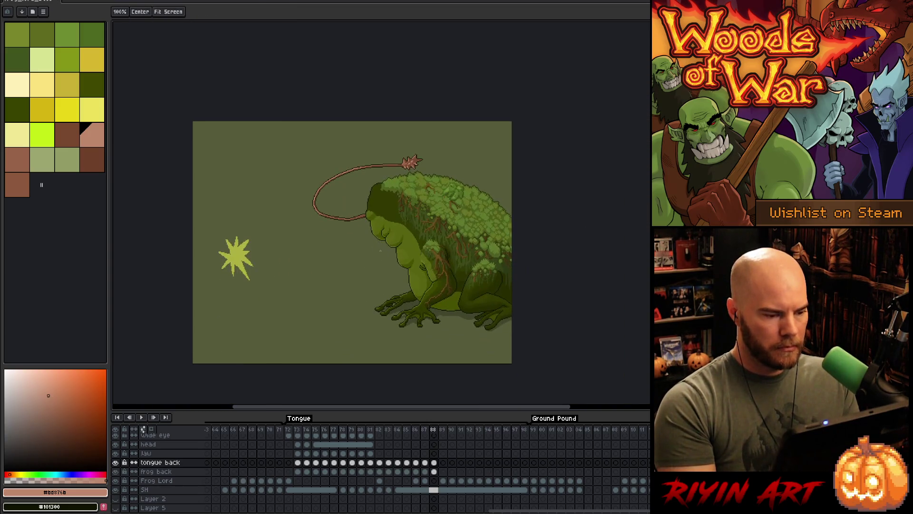
key("Right")
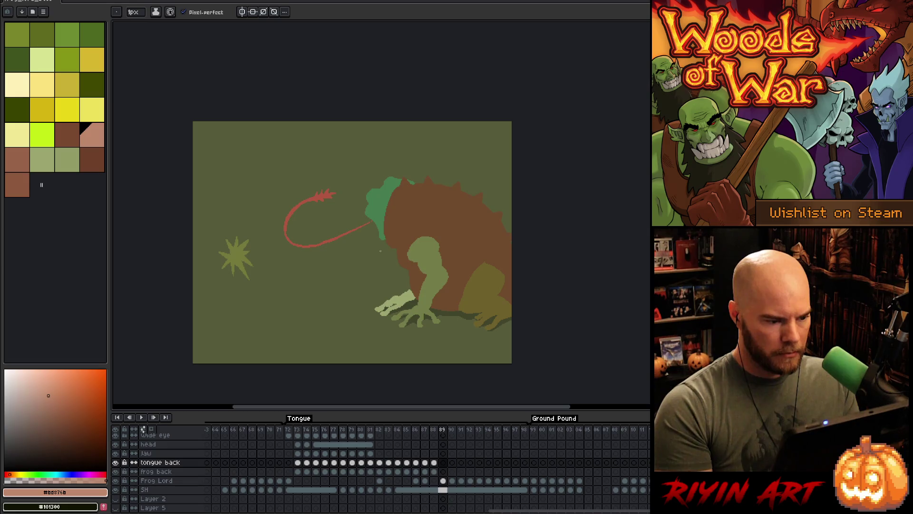
left_click(402, 429)
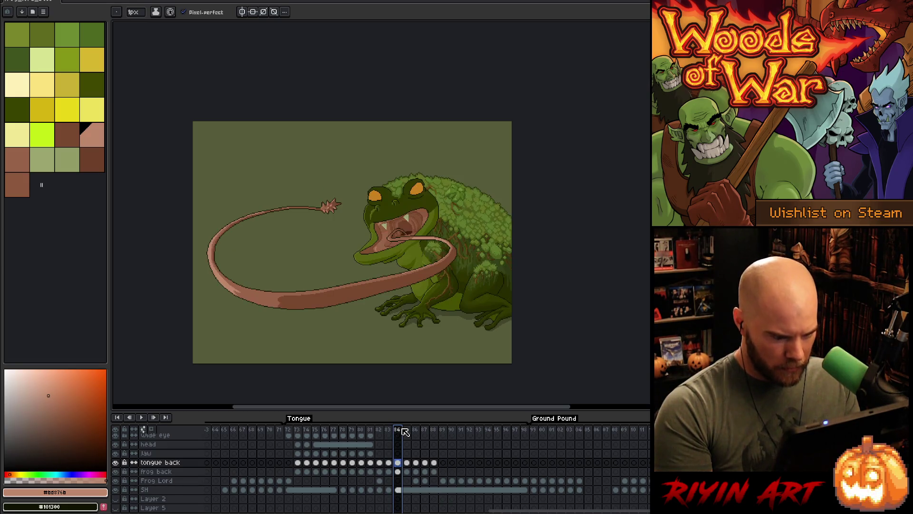
key("Left")
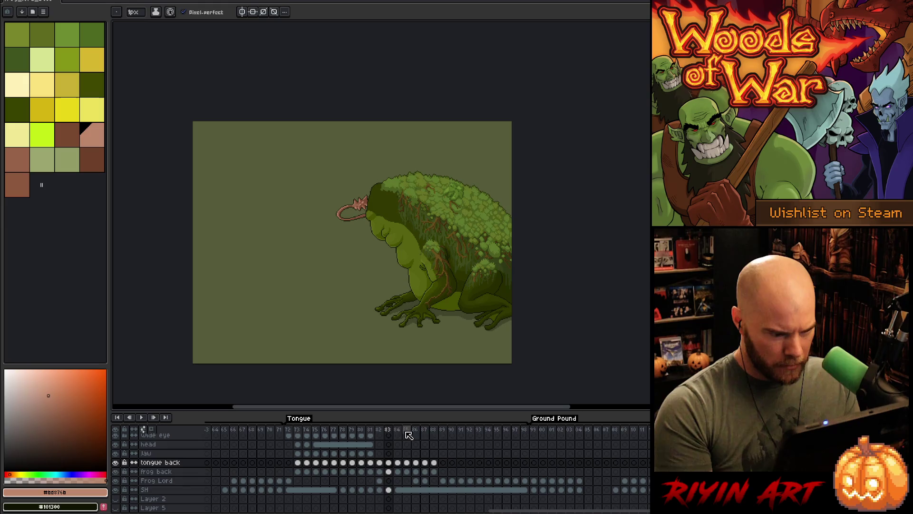
left_click(443, 429)
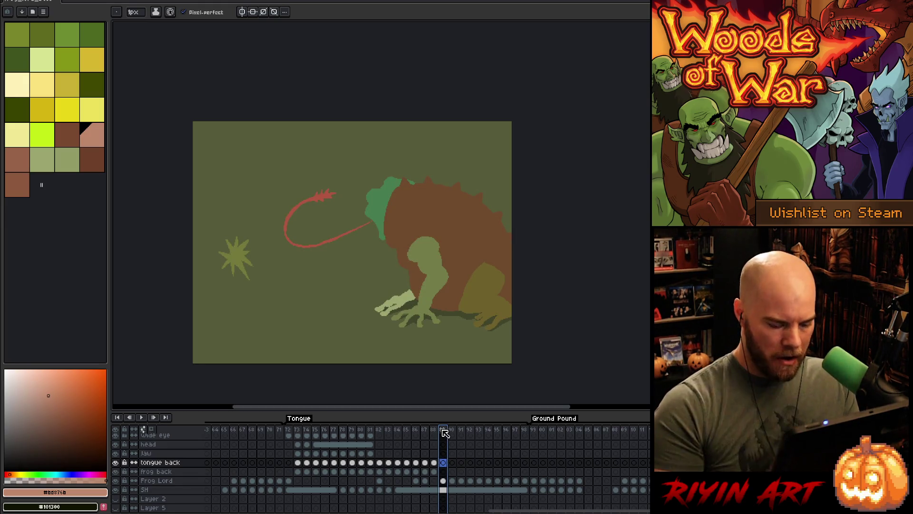
left_click(344, 431)
key("Return")
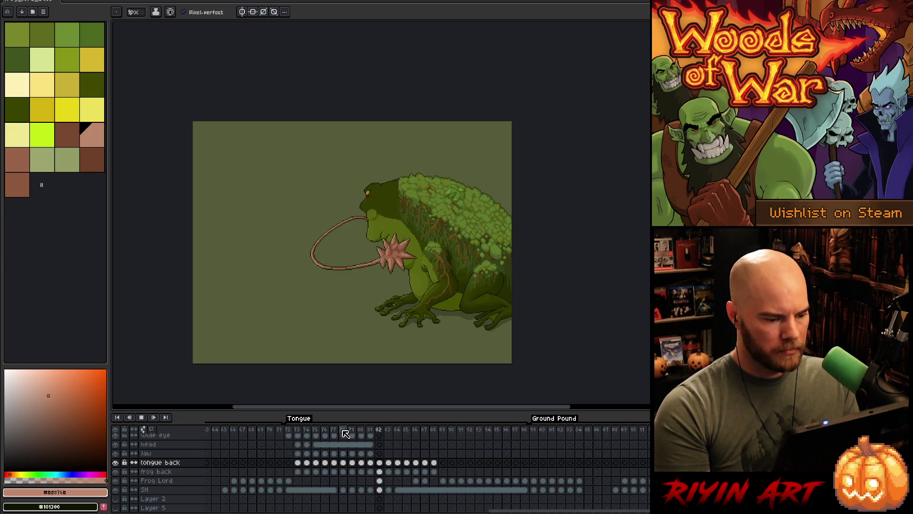
key("Return")
key("Right")
key("Right")
key("Right")
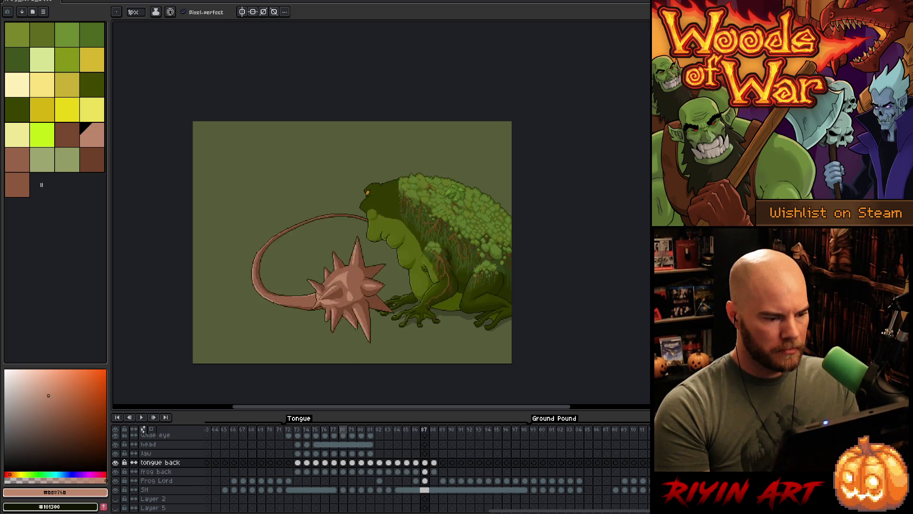
key("Left")
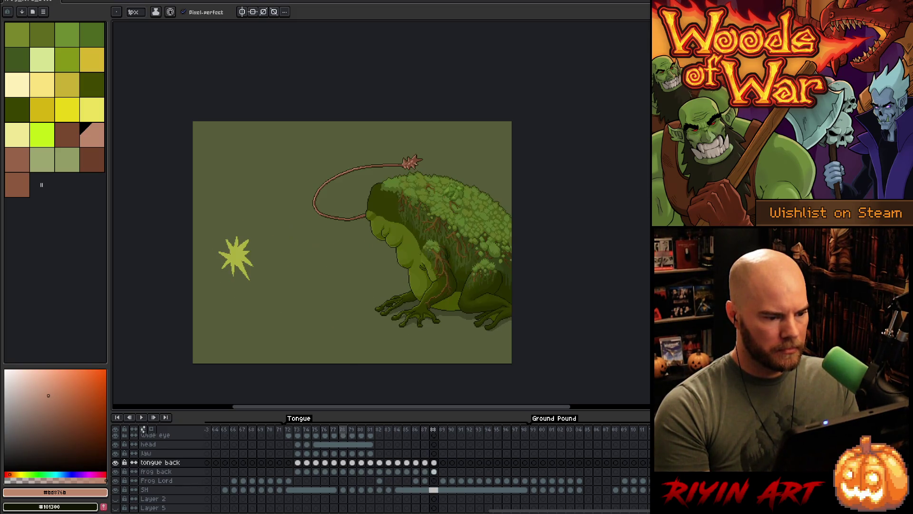
key("Left")
key("Right")
key("Right")
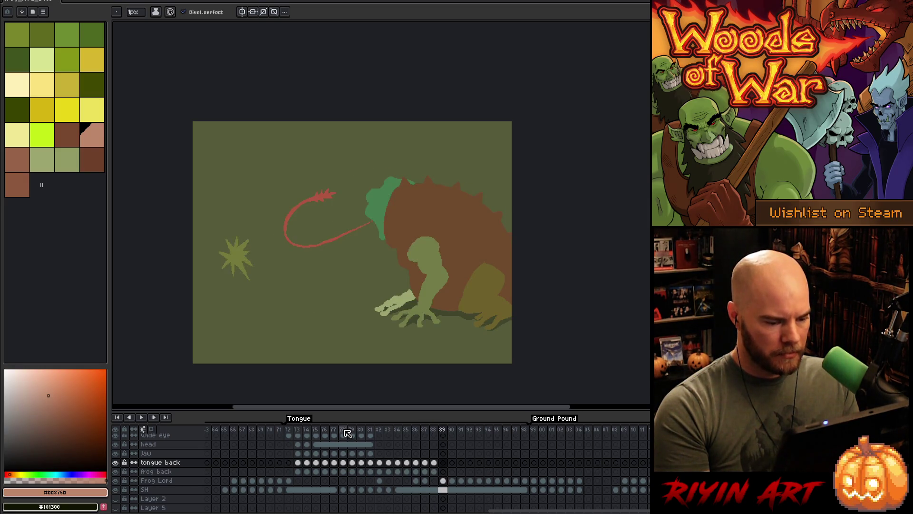
left_click(381, 429)
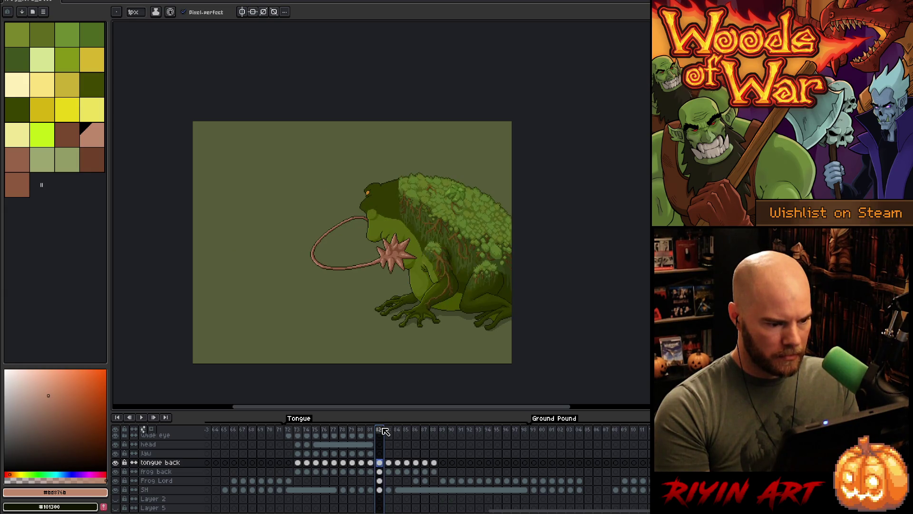
key("Return")
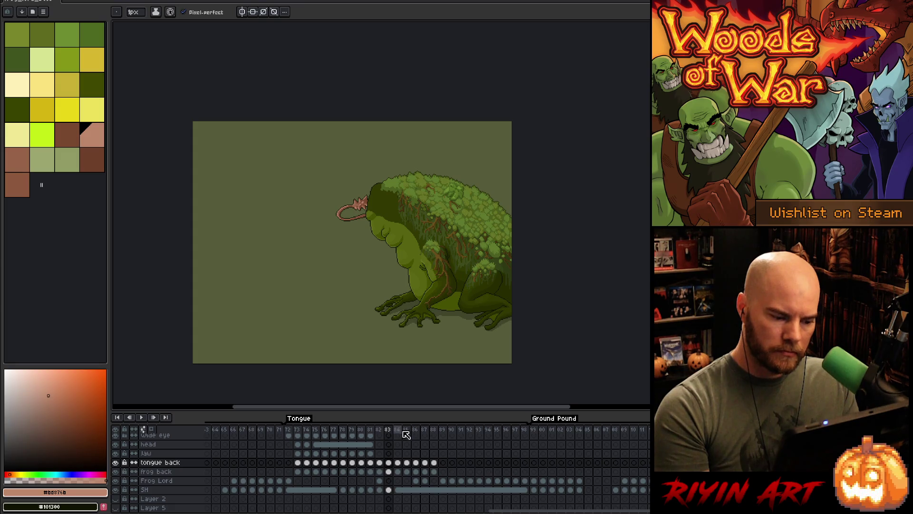
left_click(436, 432)
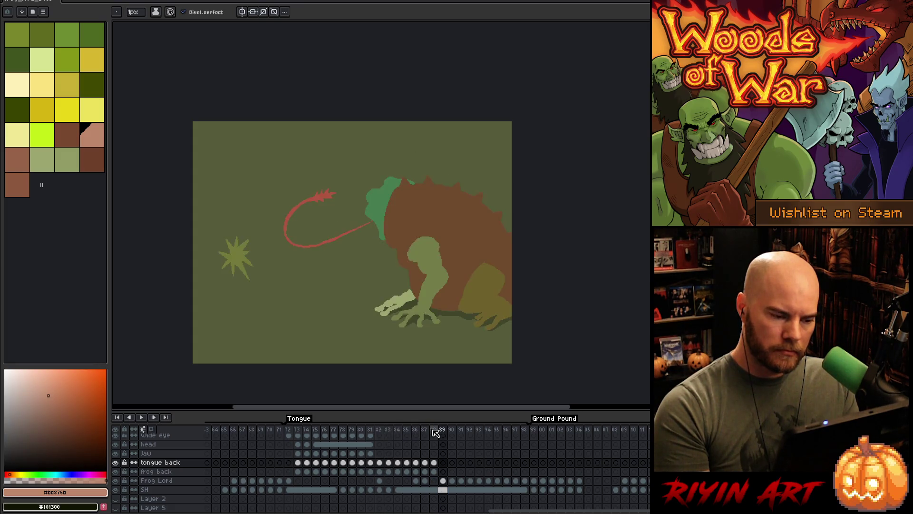
left_click(396, 430)
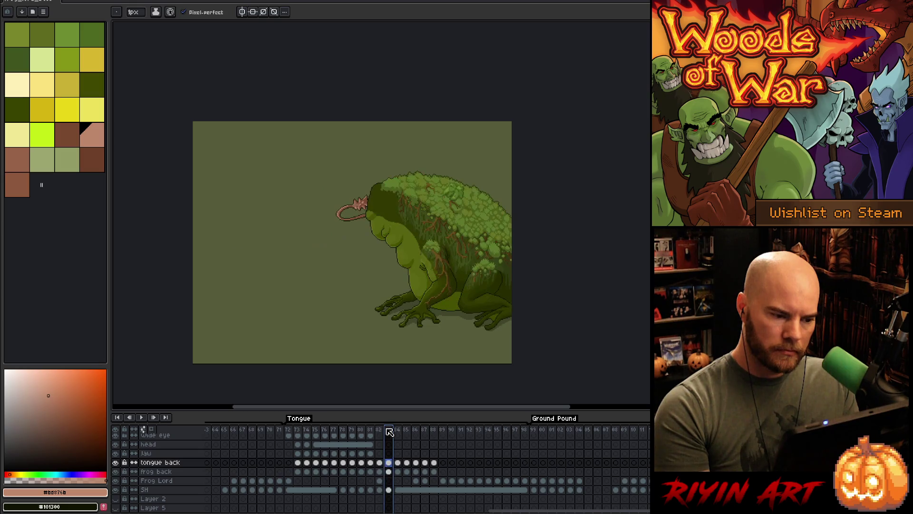
left_click(388, 429)
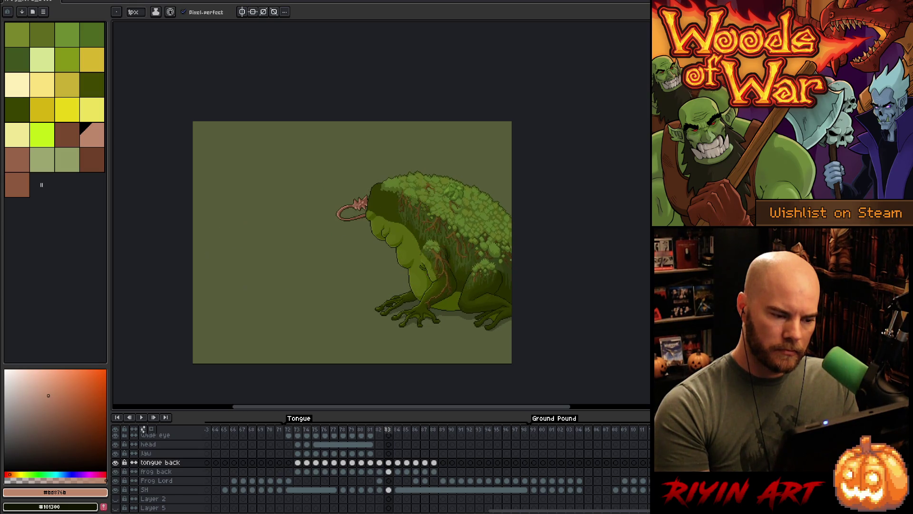
key("Left")
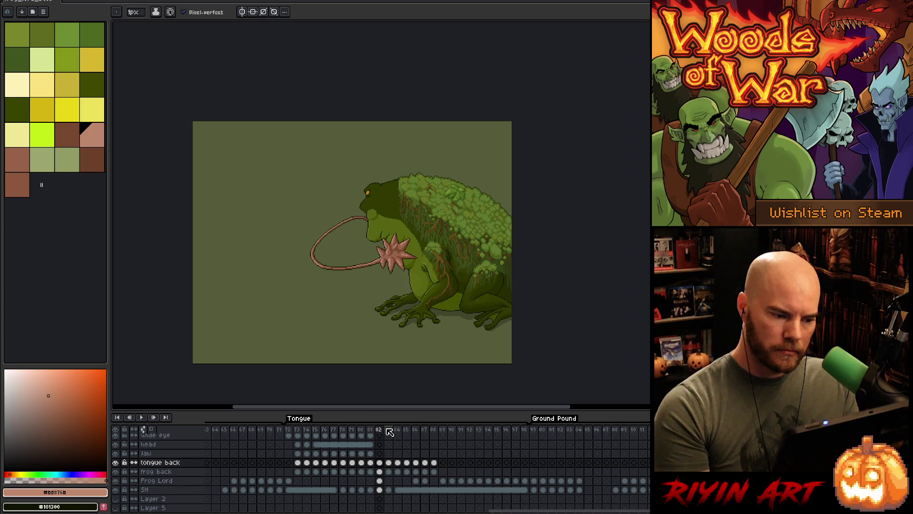
left_click(388, 430)
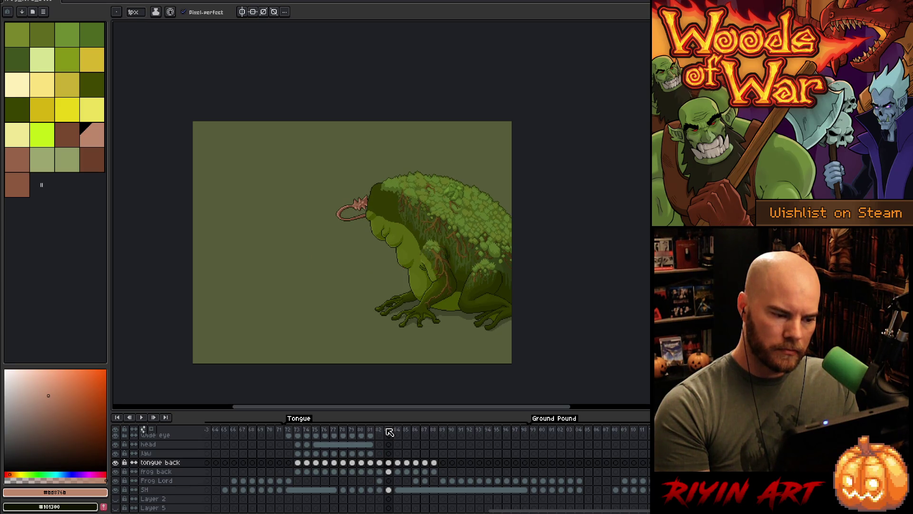
key("Return")
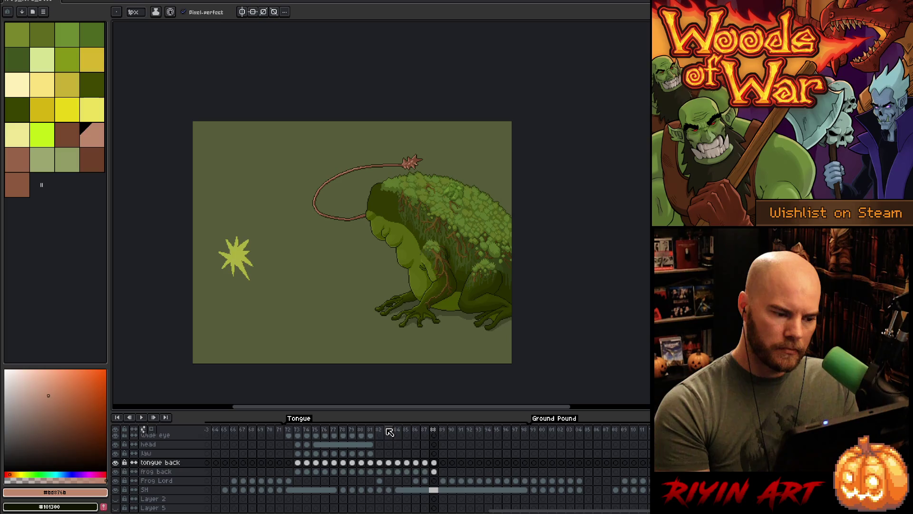
Inspect the finished shaded spiked-tongue frame 87 on the frog back layer.
left_click(428, 471)
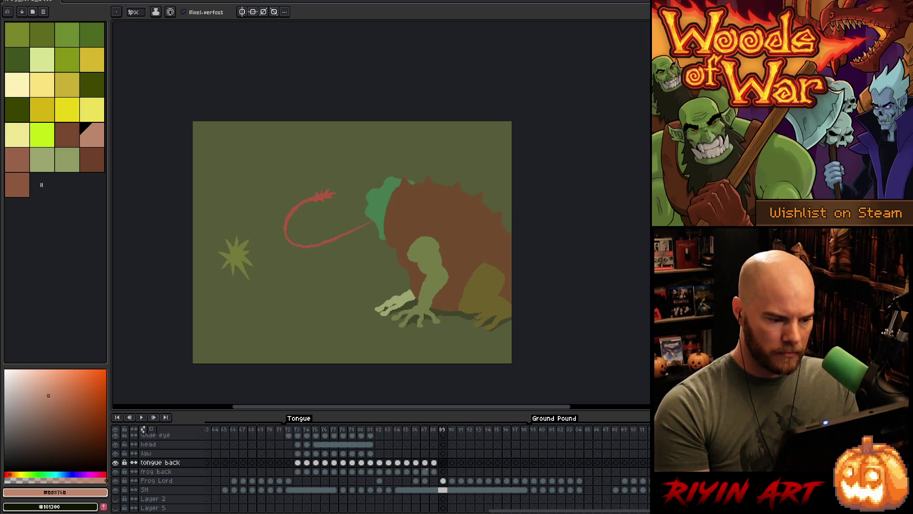
left_click(428, 470)
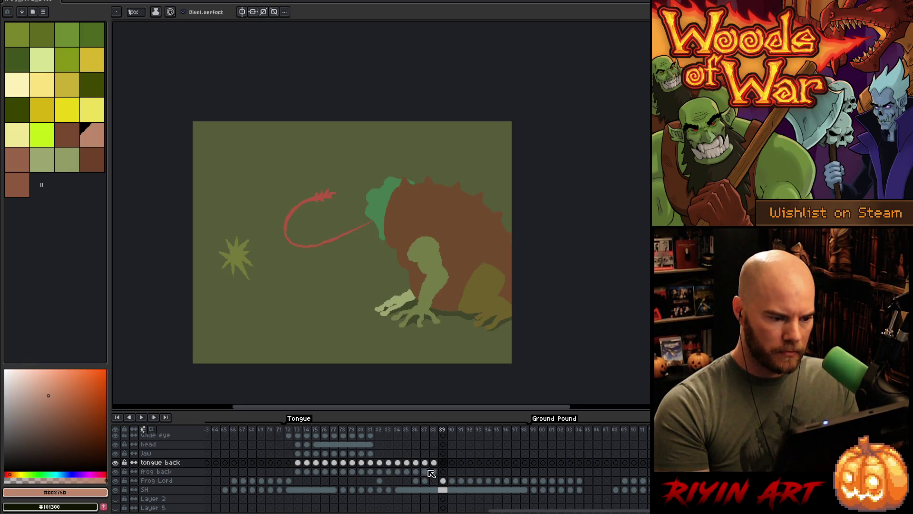
left_click(428, 471)
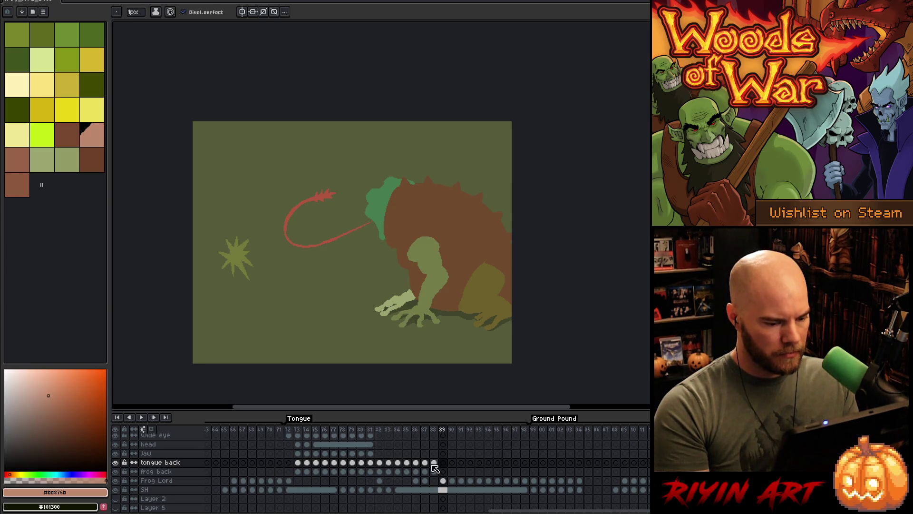
Play the tongue animation from the start, stop at frame 90, then select frames 84–88.
left_click(362, 433)
key("Return")
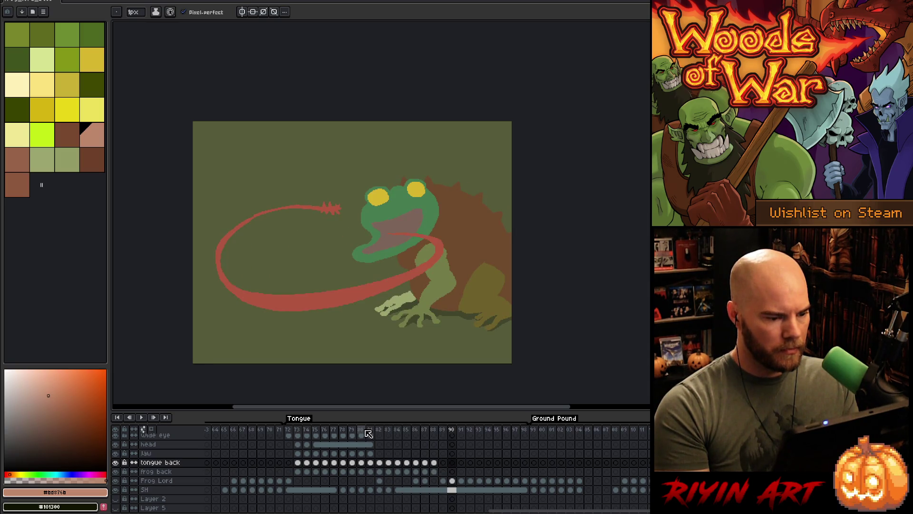
key("Return")
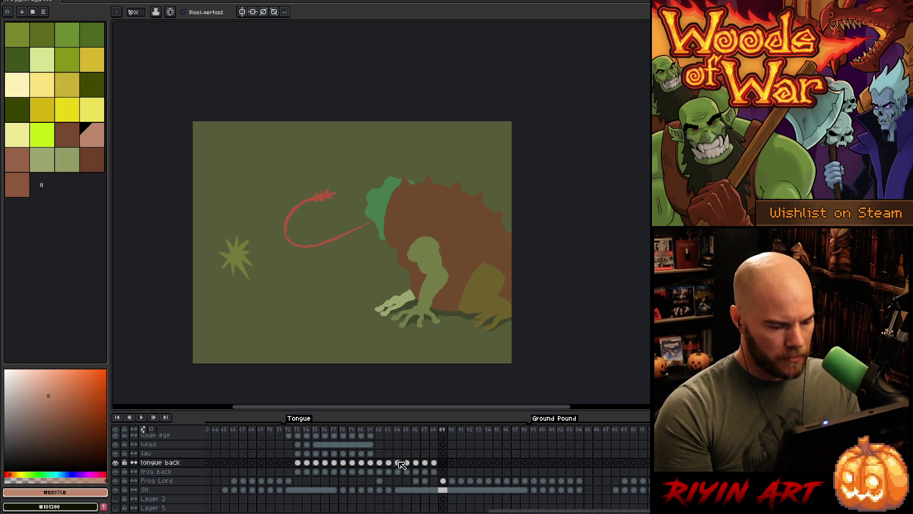
key("Return")
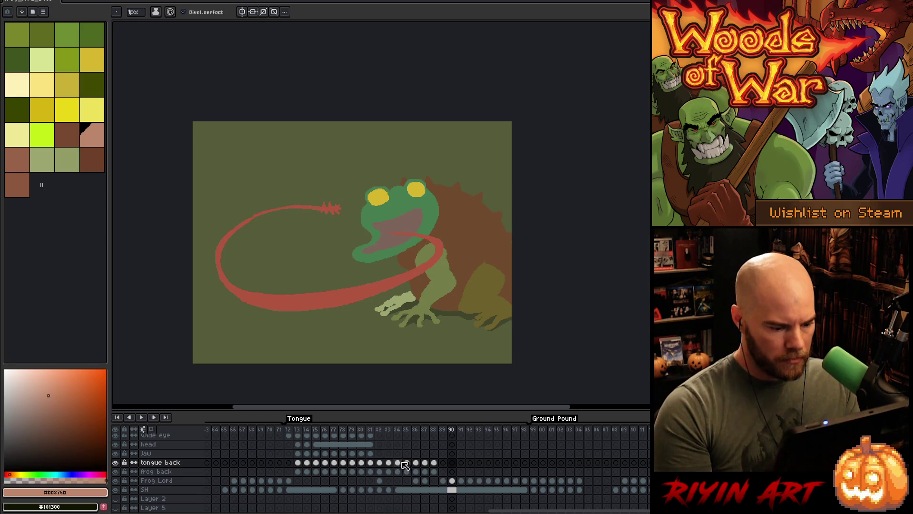
left_click(399, 463)
left_click_drag(403, 473, 436, 464)
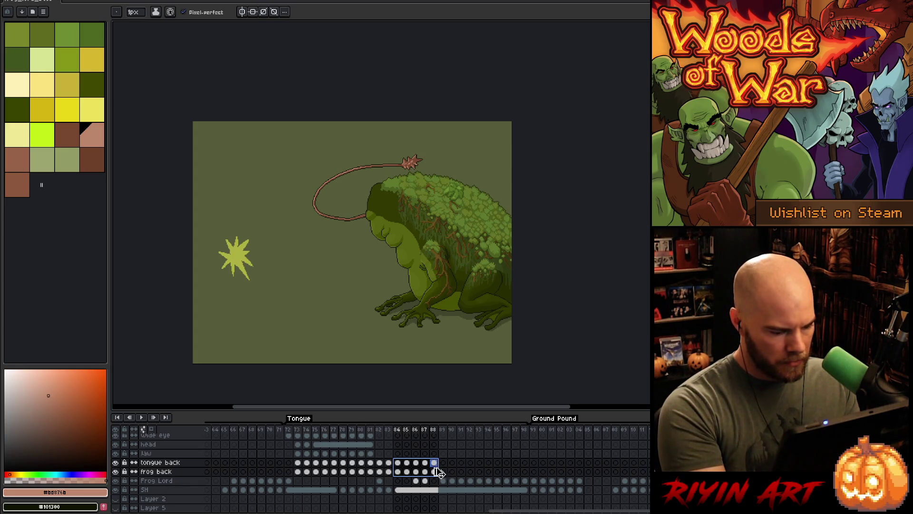
Preview the selected tongue frames in motion, then select Frog Lord frames 90–94.
key("Return")
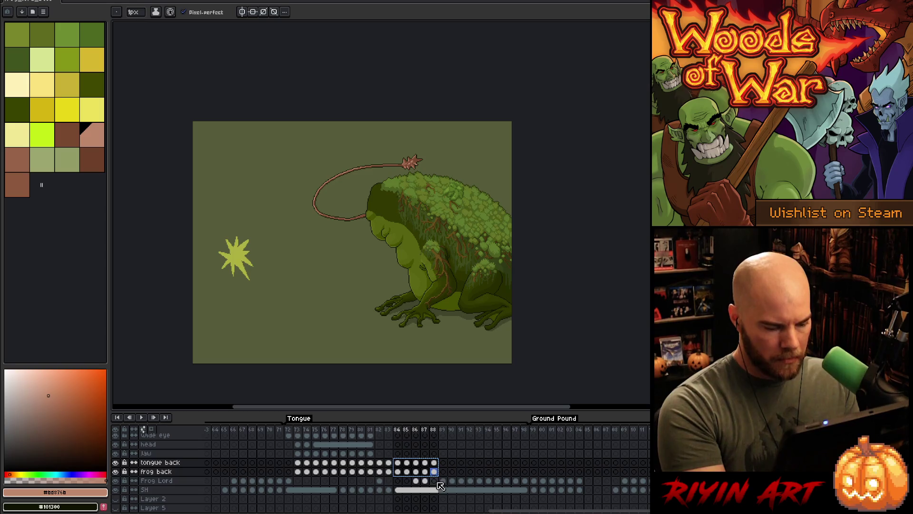
left_click(452, 471)
left_click(453, 463)
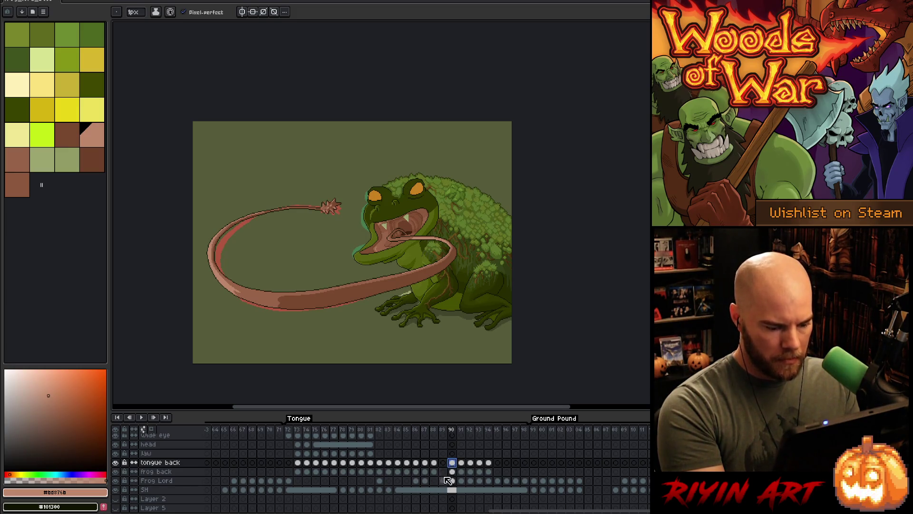
left_click_drag(451, 482, 488, 483)
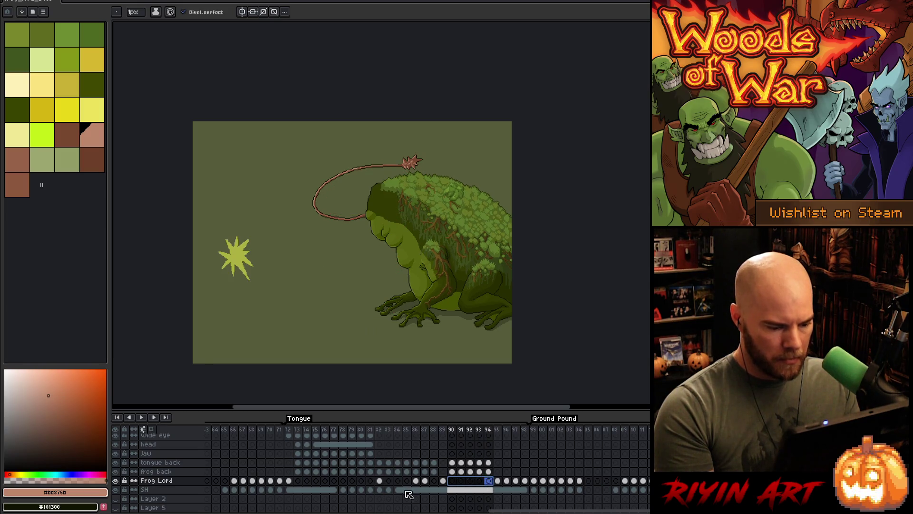
Copy spiked-mace Frog Lord frames 86–87, paste them at frame 93, and undo the stray red tongue.
left_click_drag(416, 481, 425, 481)
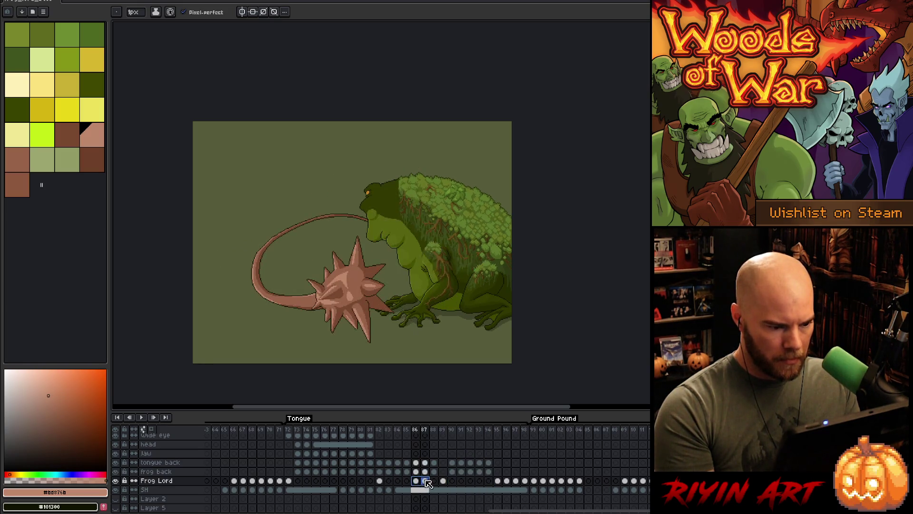
key("ctrl+c")
left_click(471, 481)
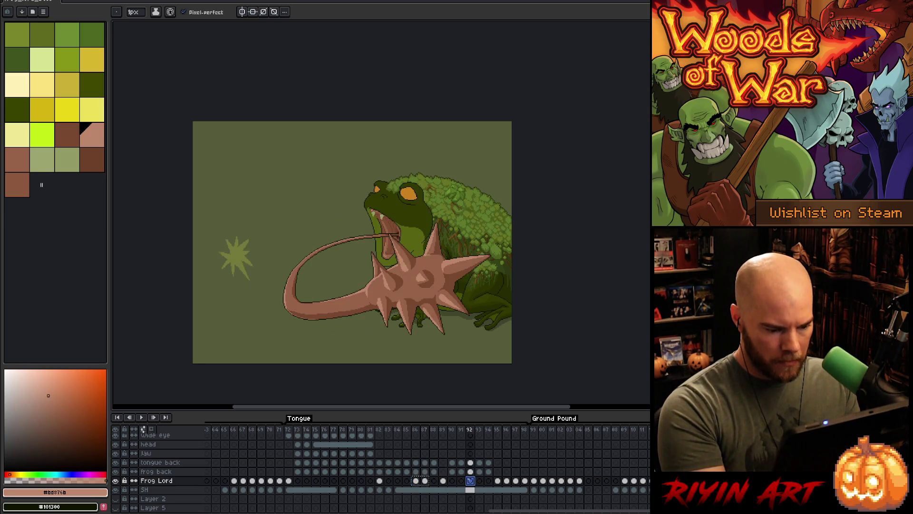
left_click(481, 482)
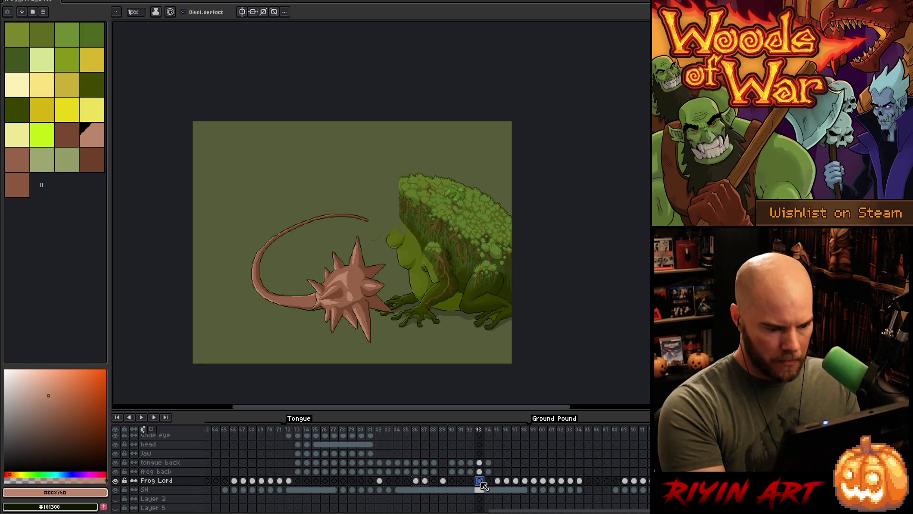
key("ctrl+v")
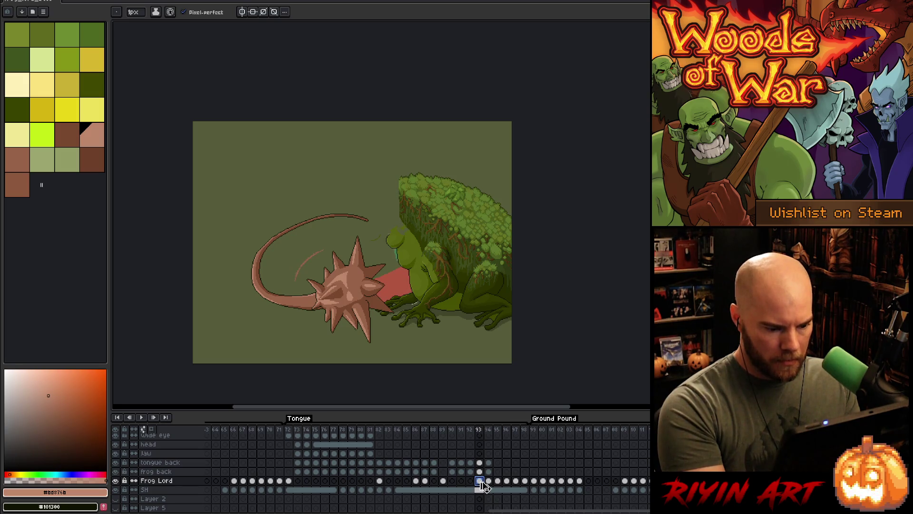
key("ctrl+z")
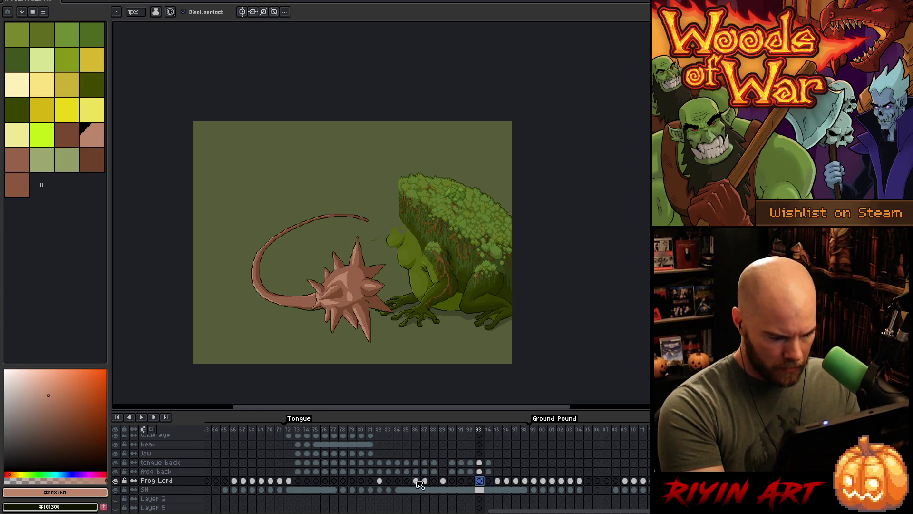
Compare frames 82 and 86, then step through frames 85–87.
left_click(417, 481)
left_click(379, 480)
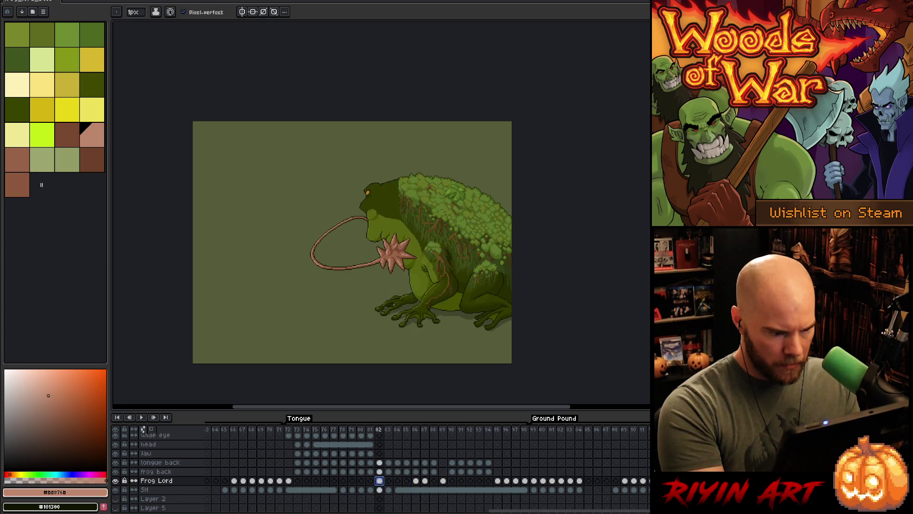
left_click(416, 481)
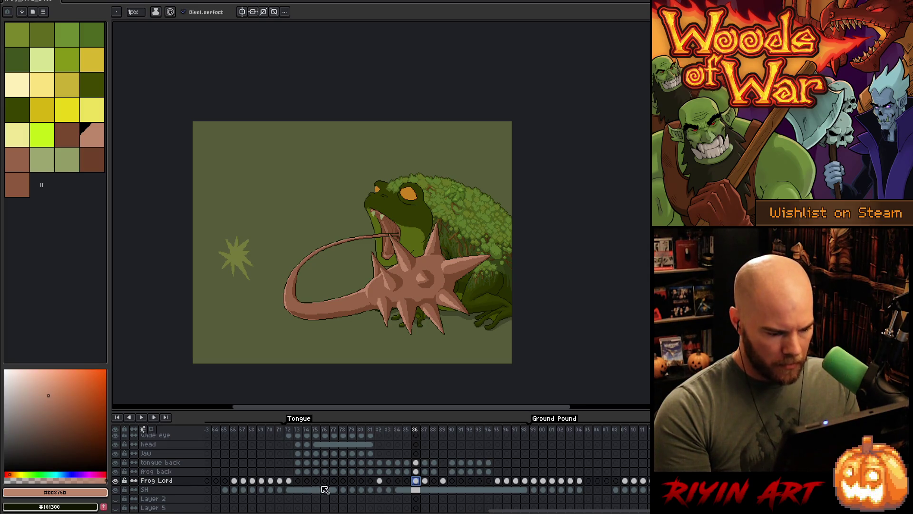
mouse_move(459, 432)
left_mouse_down()
mouse_move(479, 430)
mouse_move(470, 431)
left_mouse_up()
left_click(411, 434)
key("Right")
key("Right")
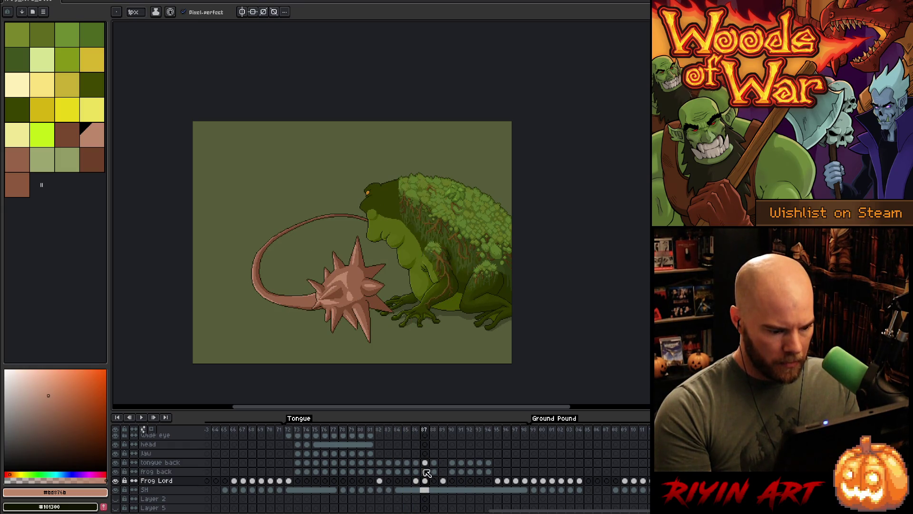
Paste the frog into Frog Lord frame 93's cel and move on to frame 94.
left_click(480, 480)
key("ctrl+v")
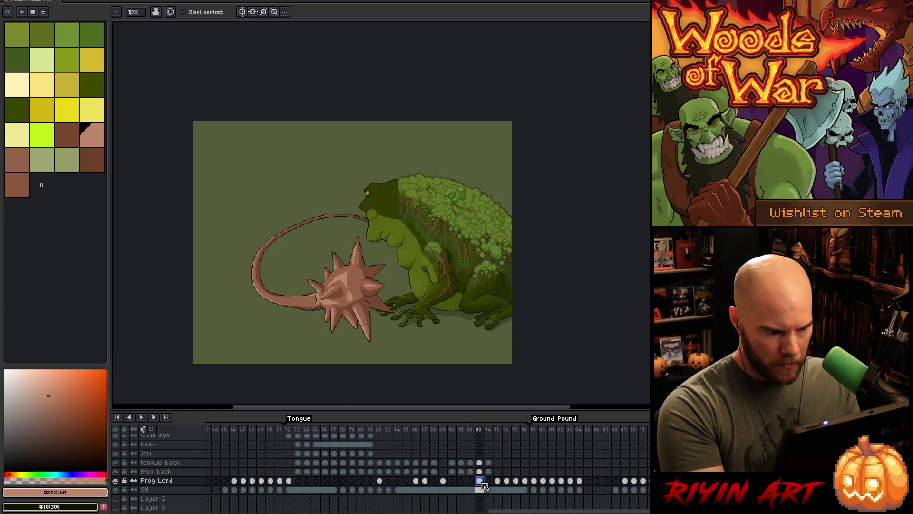
left_click(488, 481)
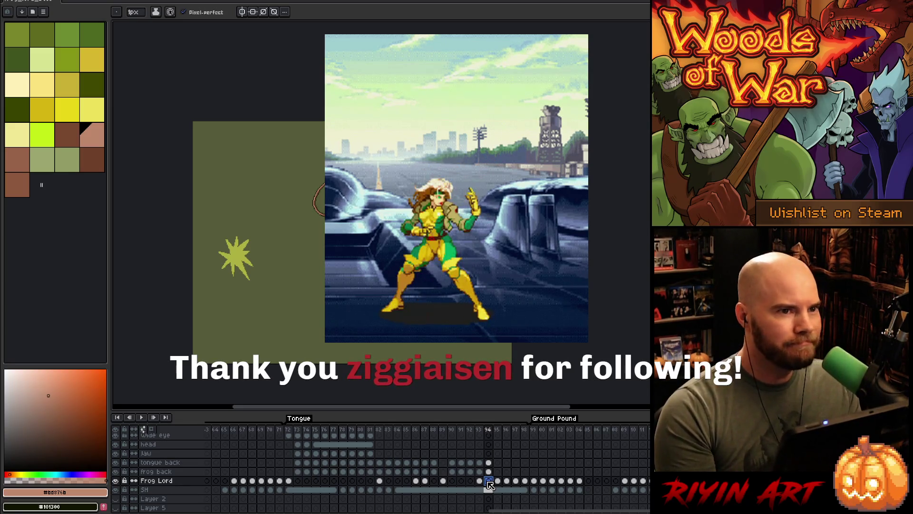
Flip between frames 95 and 96, then play the whole animation.
key("Right")
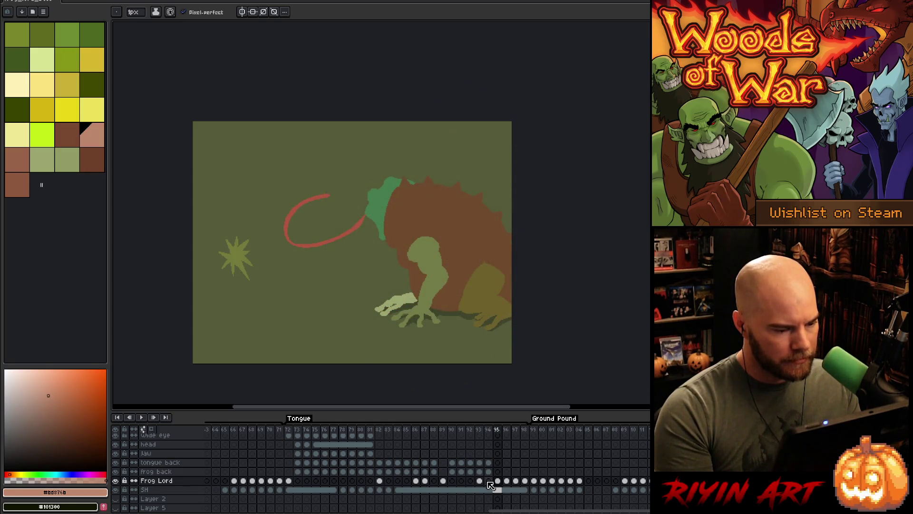
key("Right")
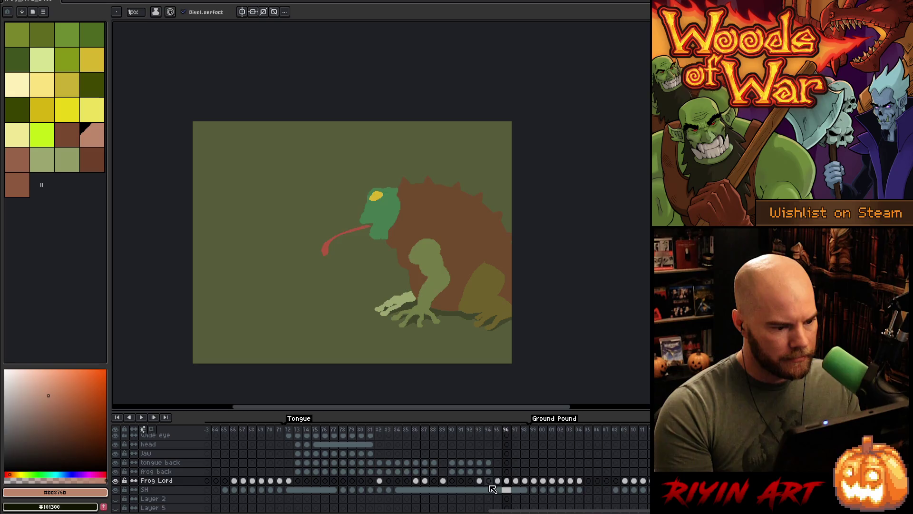
key("Left")
key("Right")
key("Left")
key("Right")
key("Left")
key("Left")
key("Left")
key("Left")
key("Return")
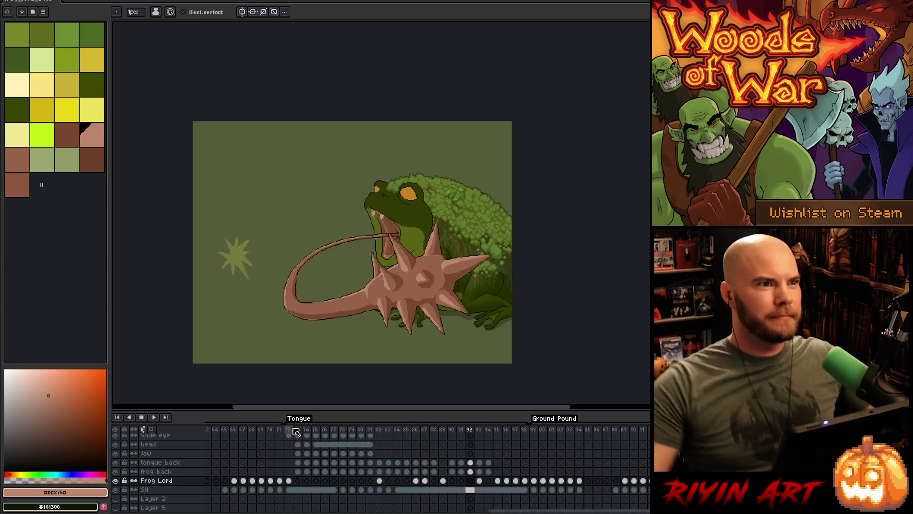
scroll(357, 255, "up", 2)
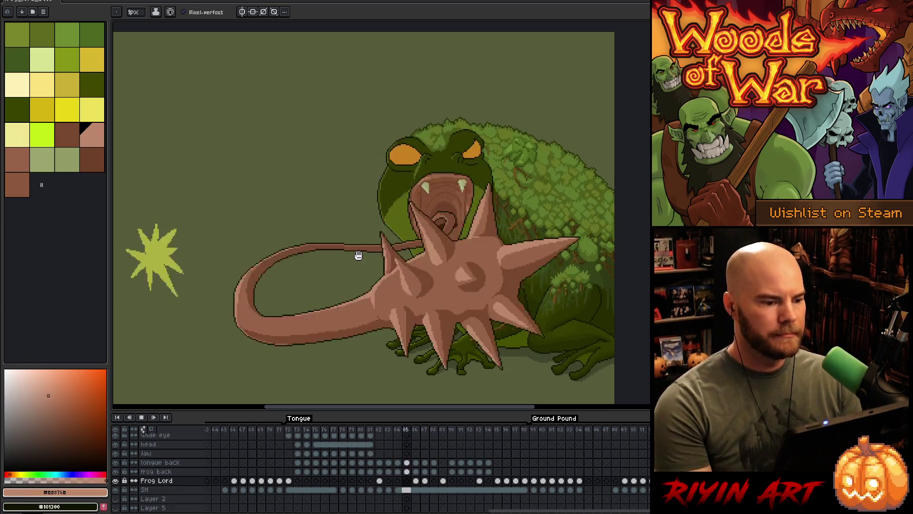
key("Tab")
scroll(330, 261, "up", 2)
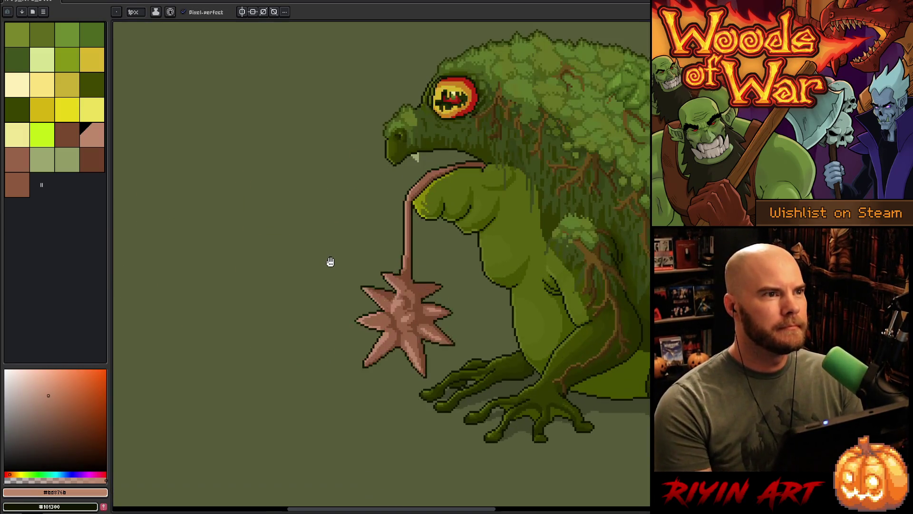
scroll(382, 263, "down", 1)
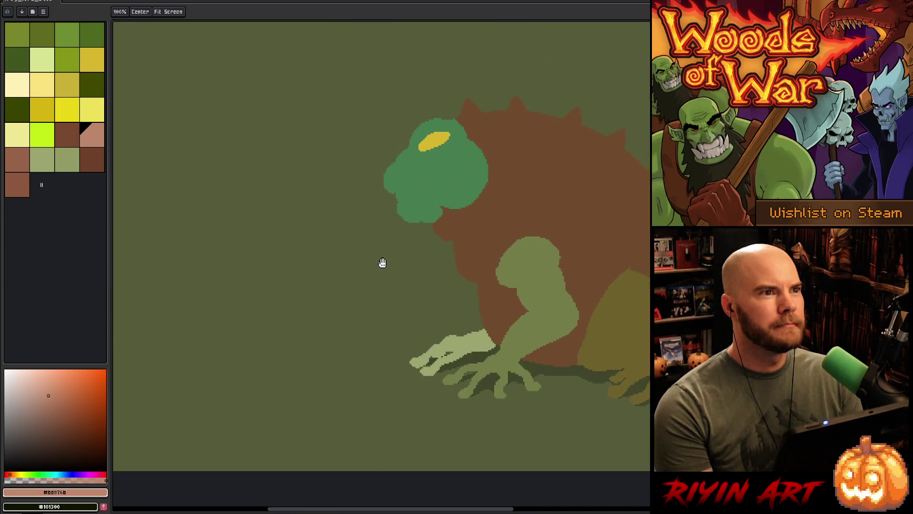
key("Tab")
scroll(400, 378, "down", 3)
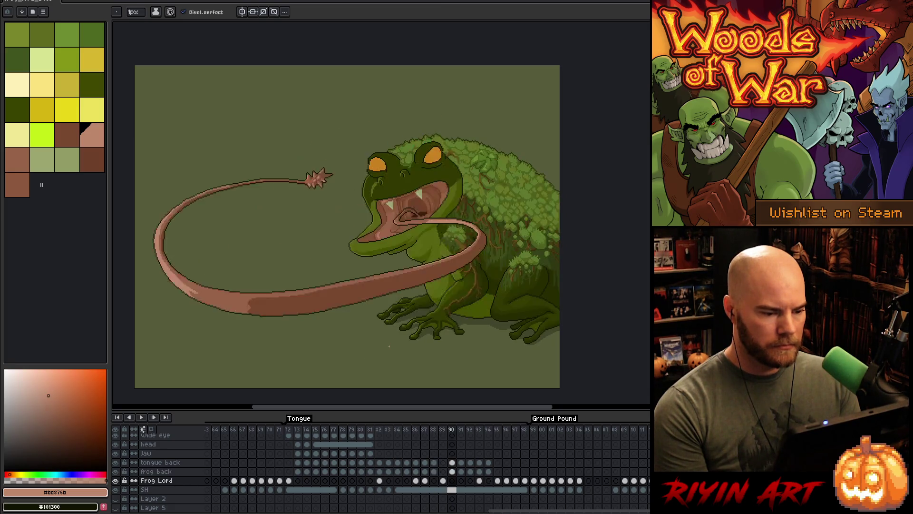
Flip back and forth between detailed frame 88 and rough flat-colour frame 89 to compare them.
key("Left")
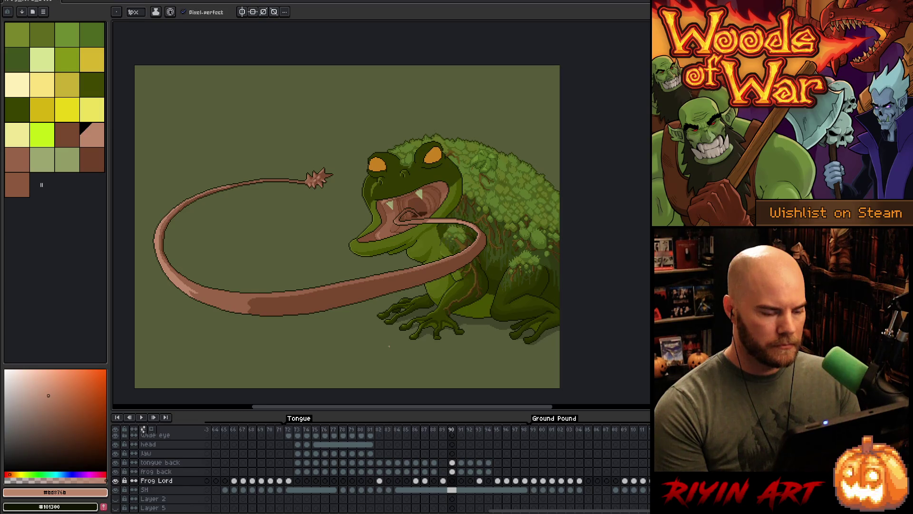
key("comma")
key("comma")
key("period")
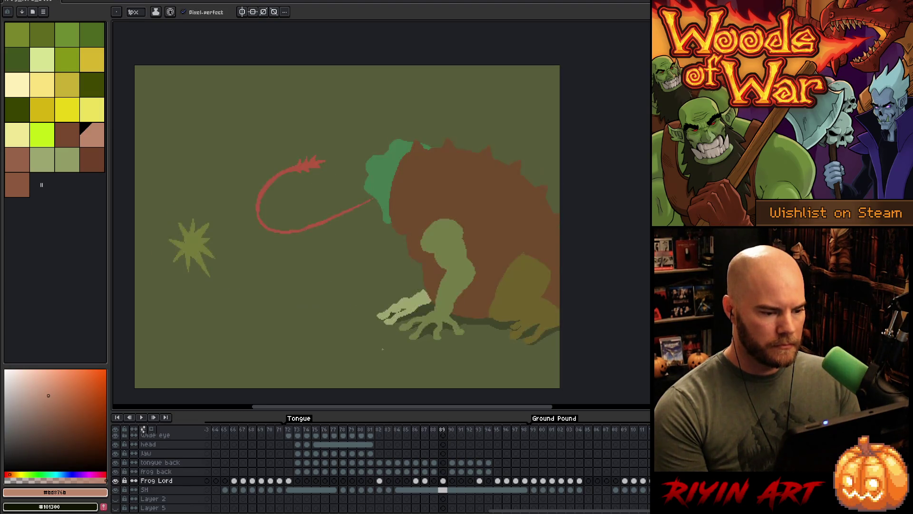
key("comma")
key("period")
key("comma")
key("period")
key("comma")
key("period")
key("comma")
key("period")
key("comma")
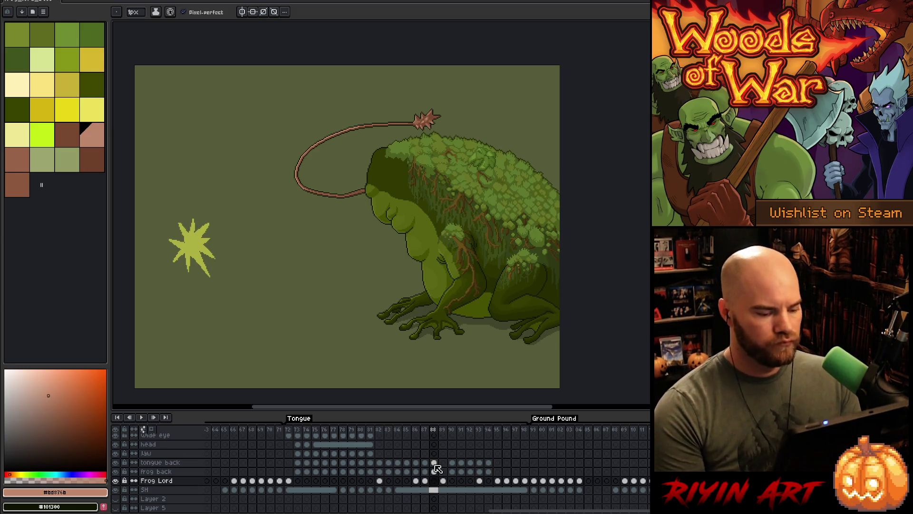
On frame 89's frog back cel, hide and reshow the layer, then reframe the whole frog.
left_click_drag(434, 462, 437, 473)
left_click(436, 471)
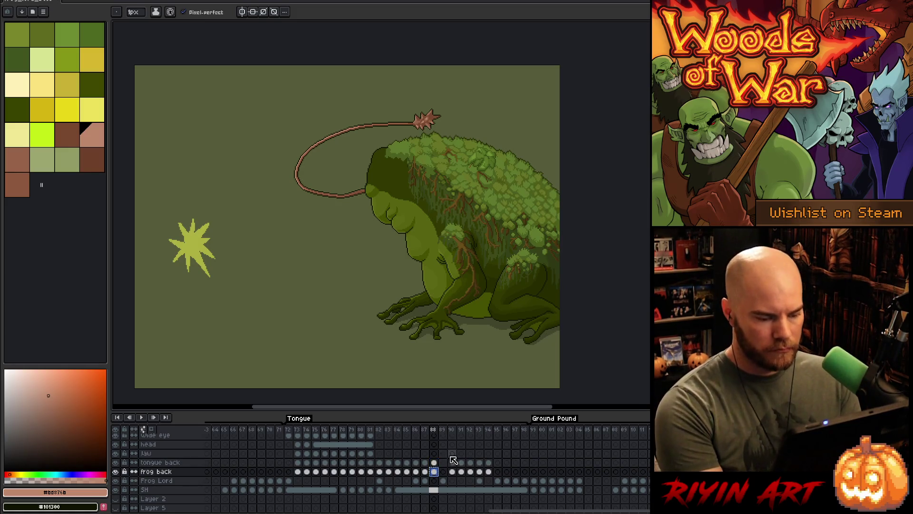
left_click(445, 471)
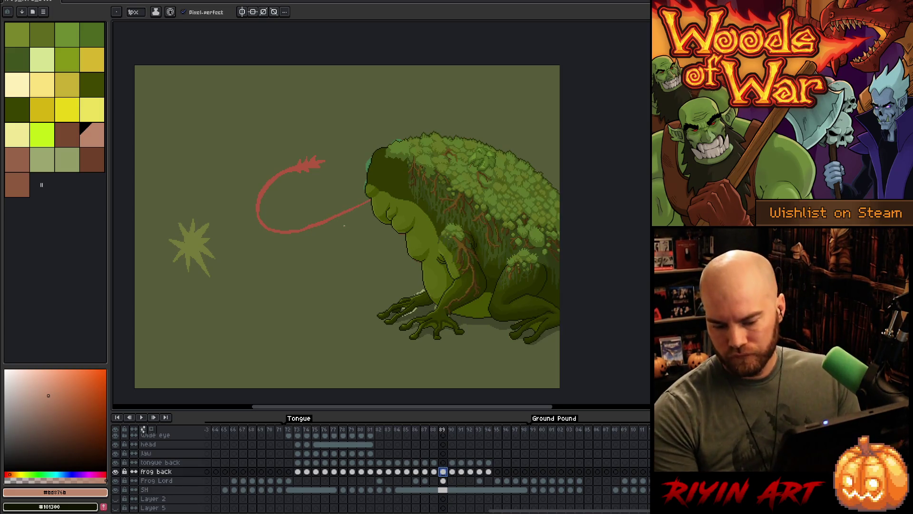
left_click(115, 471)
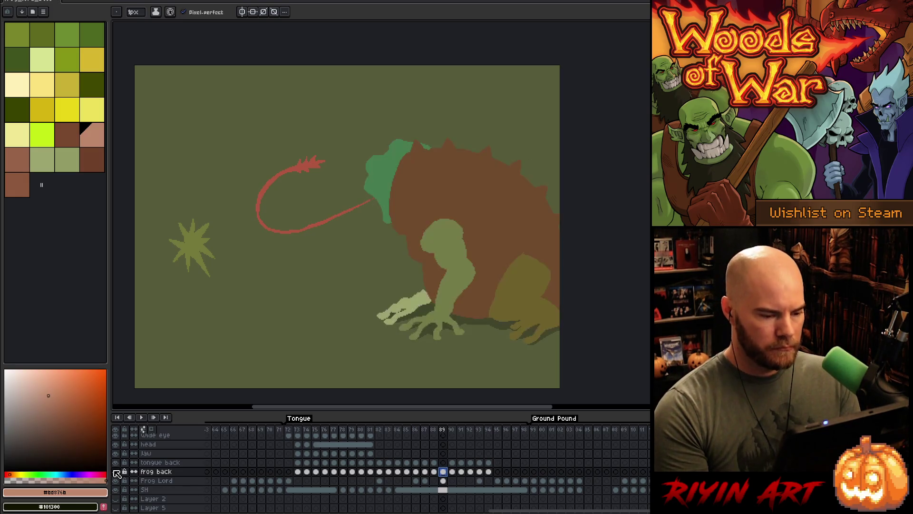
left_click(116, 472)
scroll(368, 251, "up", 3)
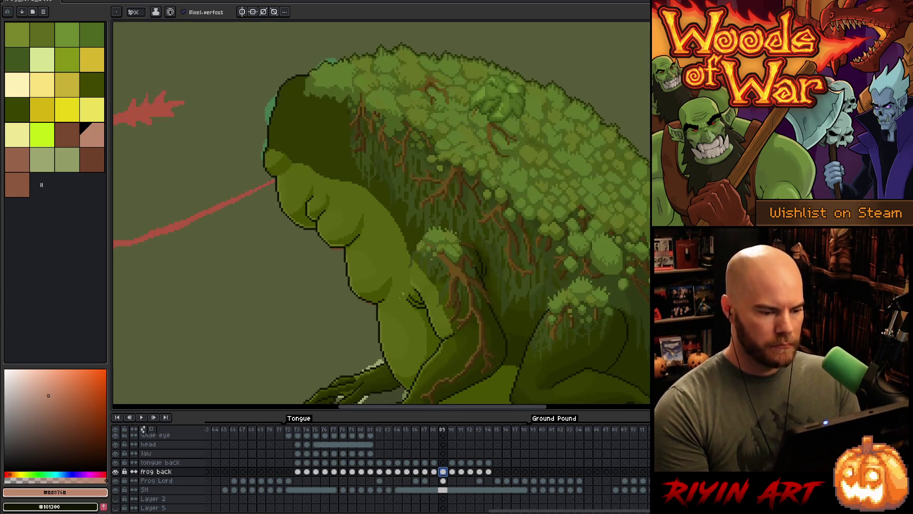
left_click_drag(368, 252, 359, 230)
scroll(312, 252, "down", 2)
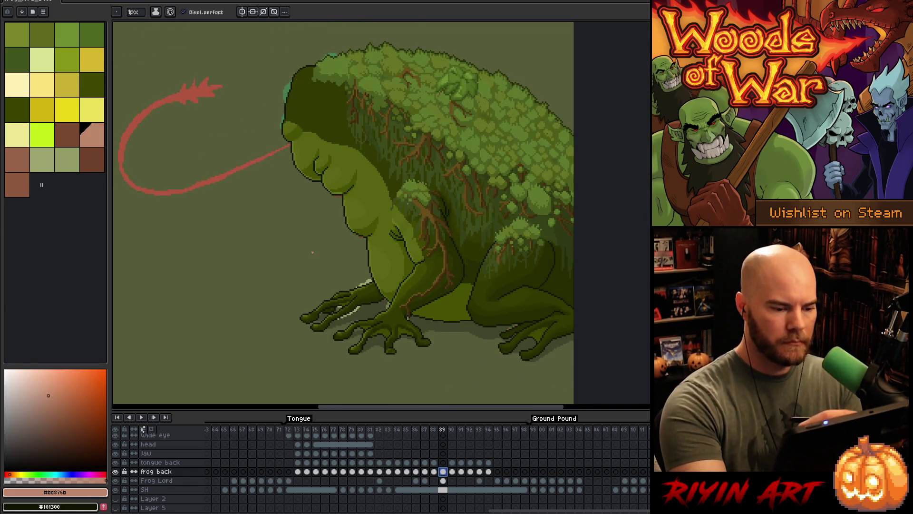
Lasso the frog's front upper arm and nudge it up and to the left.
key("m")
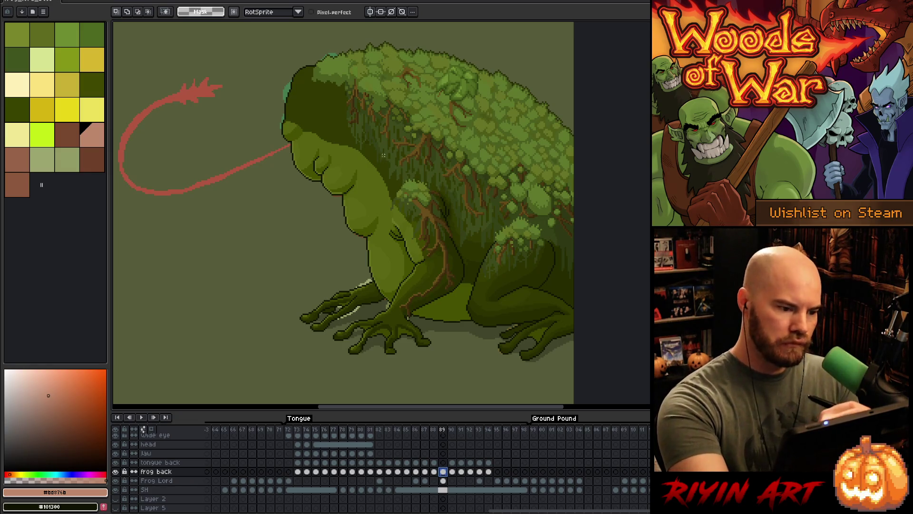
mouse_move(382, 200)
left_mouse_down()
mouse_move(389, 185)
mouse_move(426, 179)
mouse_move(454, 204)
mouse_move(472, 269)
mouse_move(461, 250)
mouse_move(422, 260)
mouse_move(384, 241)
mouse_move(382, 223)
left_mouse_up()
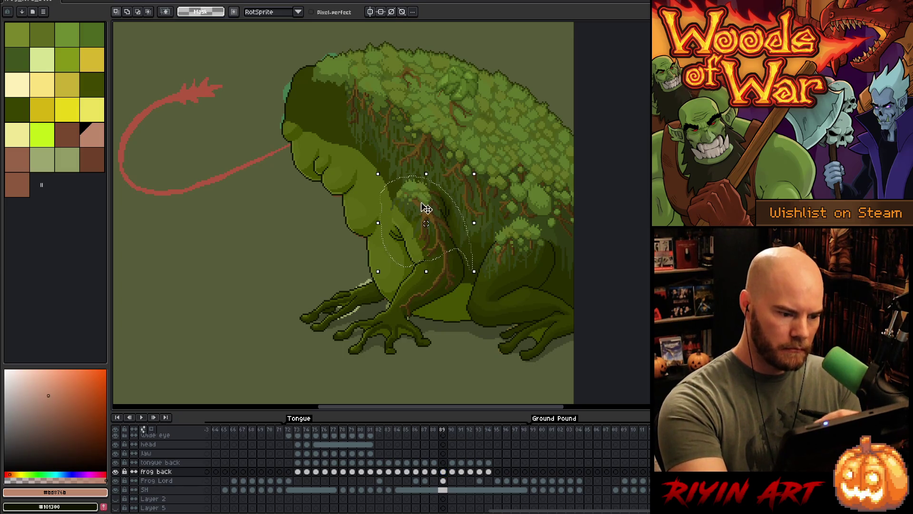
left_click_drag(380, 172, 400, 270)
left_click(431, 254)
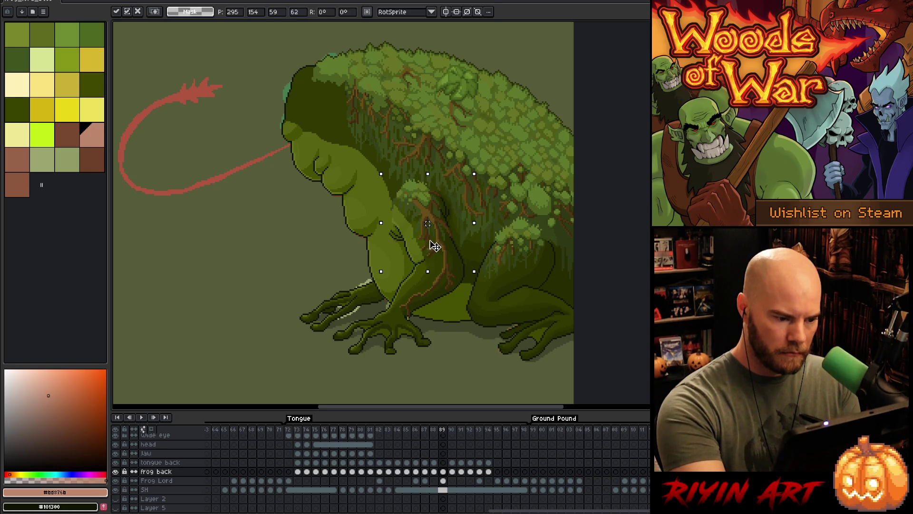
mouse_move(432, 235)
left_mouse_down()
mouse_move(465, 198)
mouse_move(421, 223)
mouse_move(424, 232)
left_mouse_up()
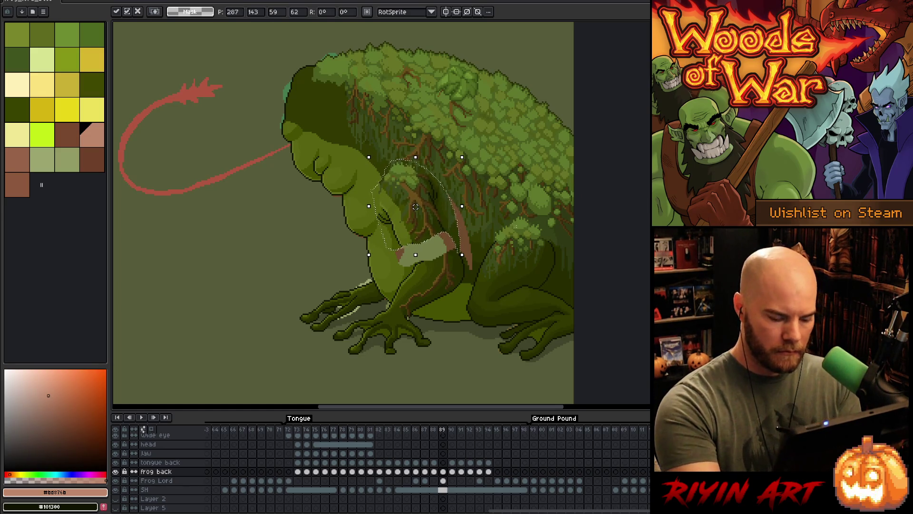
key("Return")
Flip between neighbouring frames 87–89 to compare the new arm pose.
key("Left")
key("Right")
key("Left")
key("Left")
key("Right")
key("Left")
key("Right")
key("Right")
key("Left")
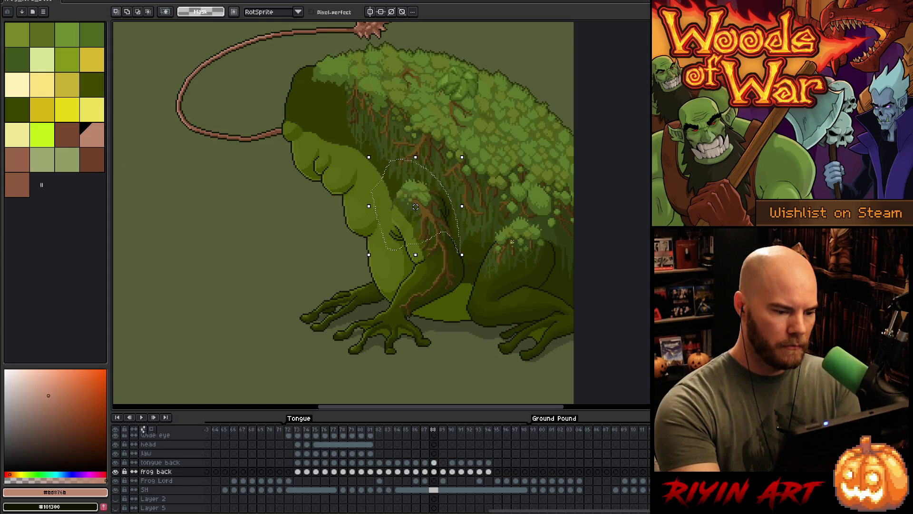
key("Left")
key("Right")
key("Right")
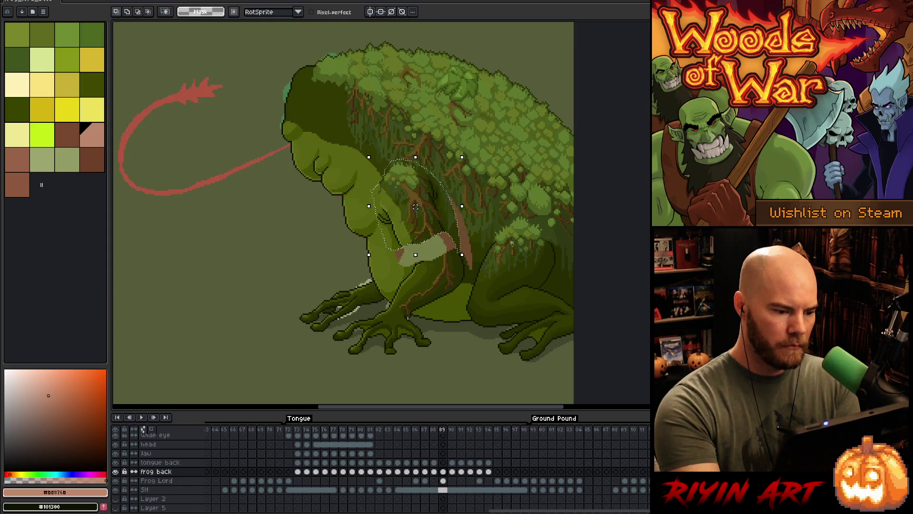
Shift the arm pixels further up and left, checking the pose against frames 87–89.
mouse_move(438, 209)
left_mouse_down()
mouse_move(430, 230)
mouse_move(430, 198)
left_mouse_up()
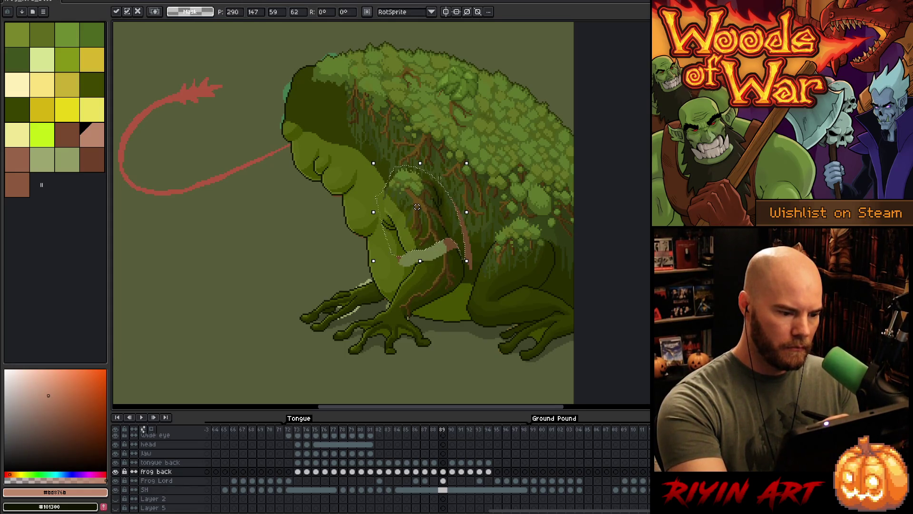
key("Left")
key("Left")
key("Right")
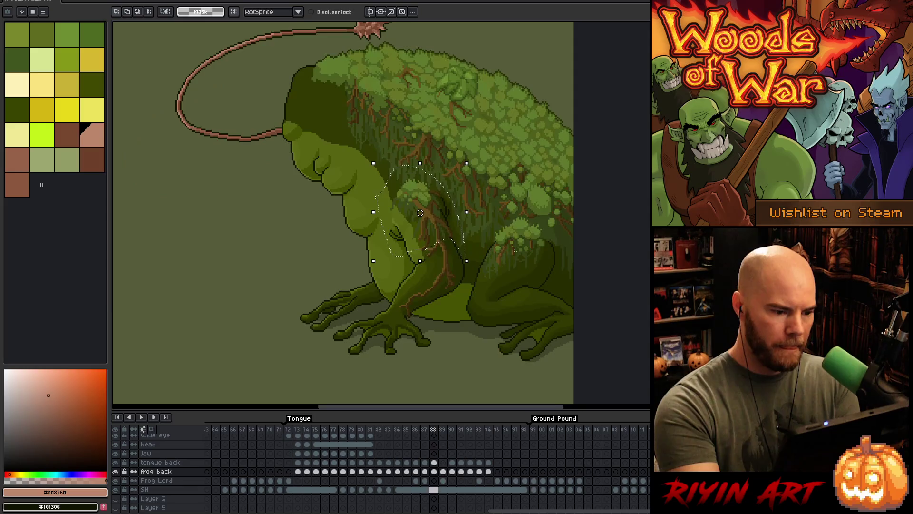
key("Left")
key("Right")
key("Right")
key("Left")
key("Left")
key("Right")
key("Right")
key("Left")
key("Right")
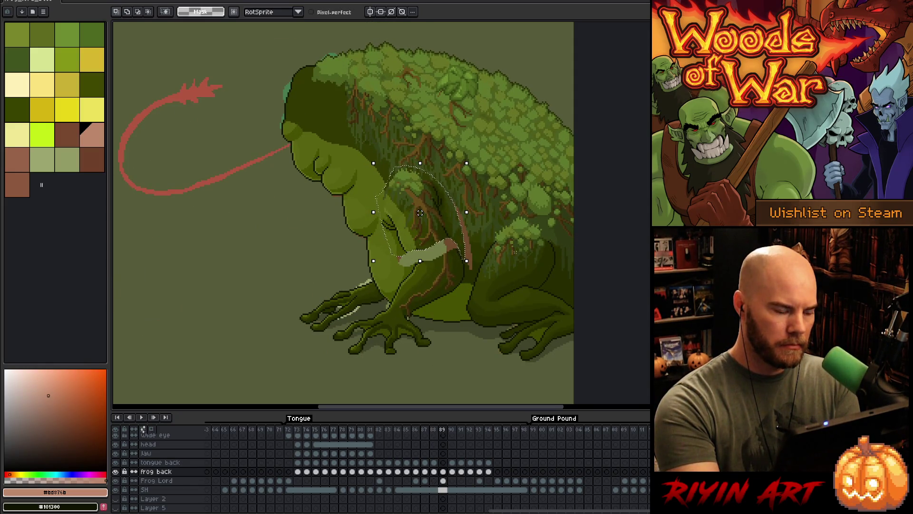
key("Left")
key("Right")
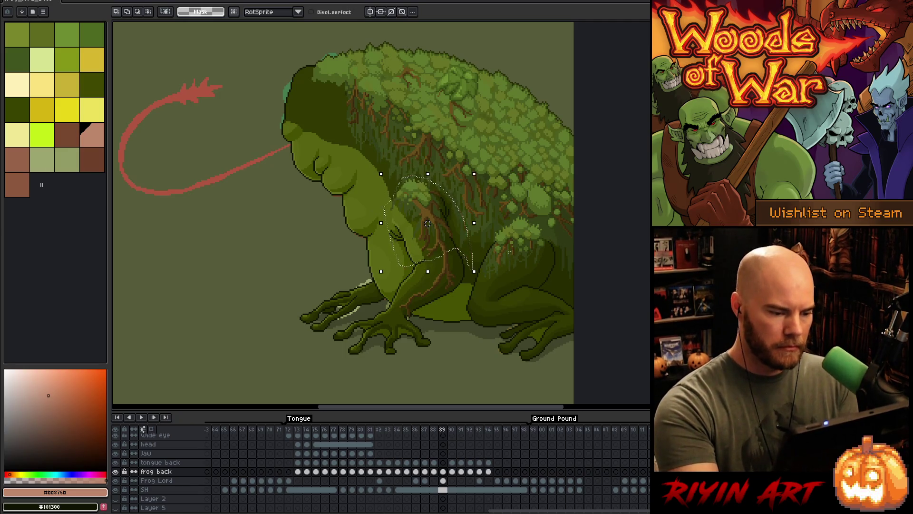
Try and cancel a down-right arm move, compare frames 87–89, then lasso the forearm to the hand.
left_click_drag(439, 233, 445, 242)
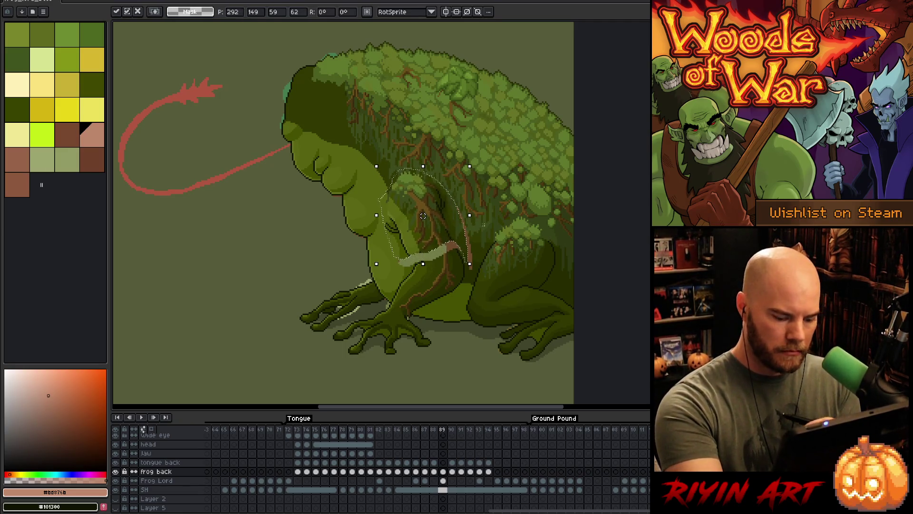
key("Escape")
key("Left")
key("Right")
key("Left")
key("Left")
key("Right")
key("Right")
key("Left")
key("Left")
key("Right")
key("Right")
key("ctrl+d")
mouse_move(460, 249)
left_mouse_down()
mouse_move(464, 285)
mouse_move(408, 316)
left_mouse_up()
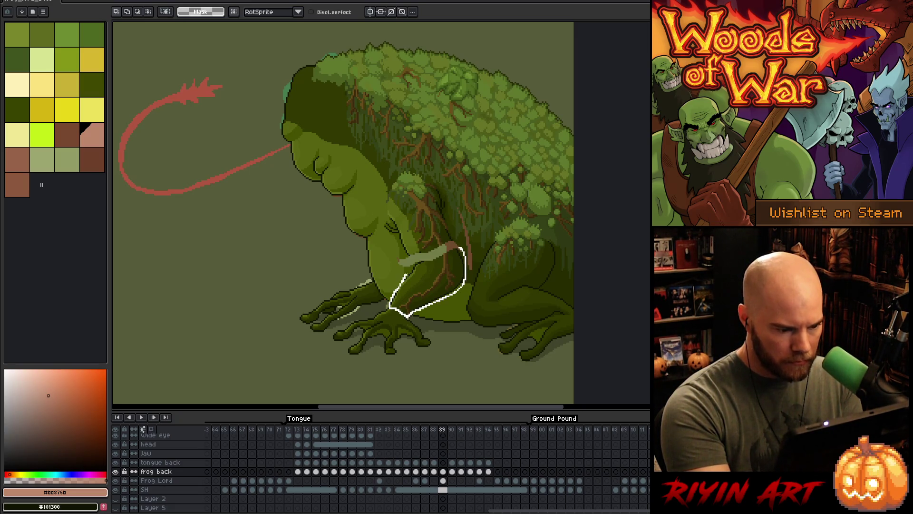
Rotate the lassoed forearm about 5.7° counter-clockwise and apply it.
left_click_drag(458, 246, 459, 247)
left_click(432, 286)
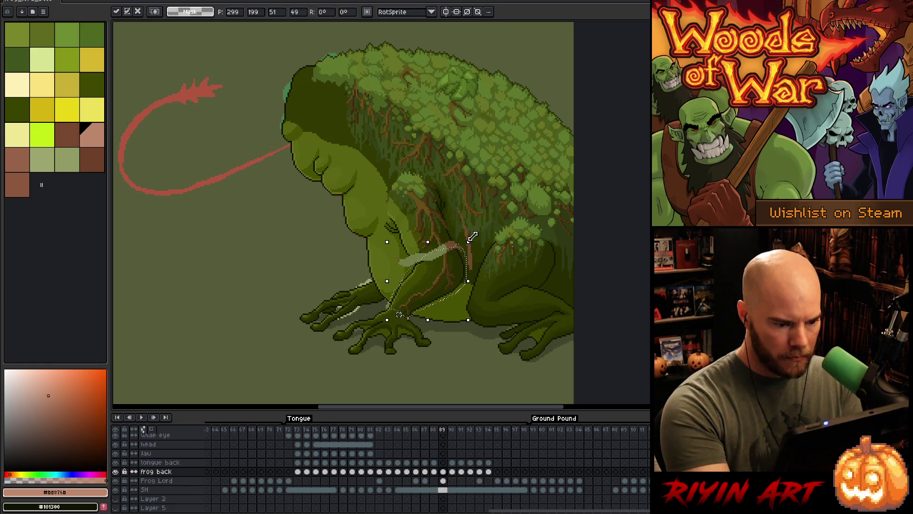
mouse_move(473, 235)
left_mouse_down()
mouse_move(479, 241)
mouse_move(473, 229)
left_mouse_up()
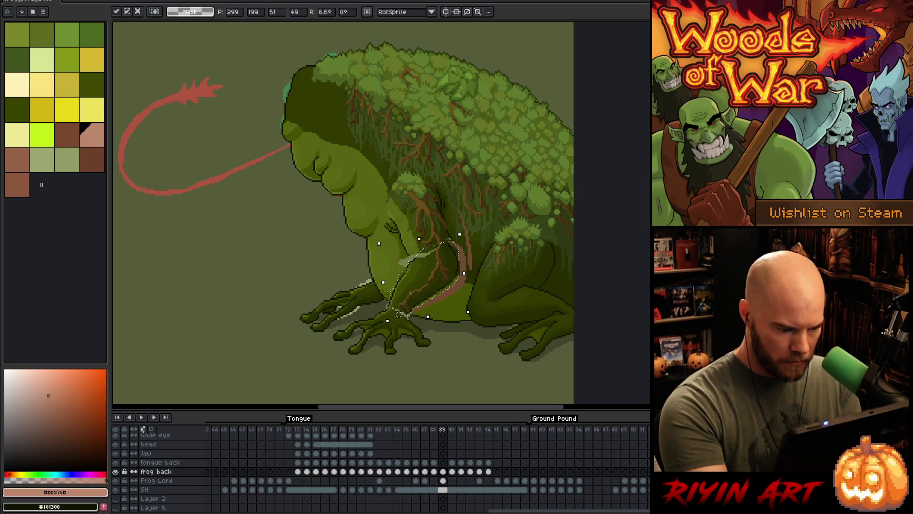
key("Return")
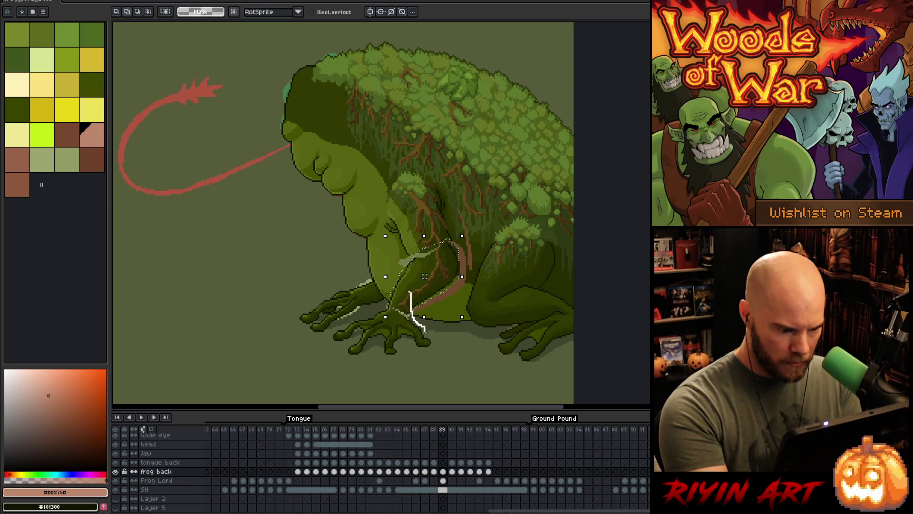
Lasso the frog's front hand along the toes and nudge it up one pixel.
mouse_move(419, 340)
left_mouse_down()
mouse_move(367, 344)
mouse_move(328, 322)
mouse_move(338, 310)
mouse_move(325, 311)
mouse_move(317, 300)
mouse_move(373, 282)
left_mouse_up()
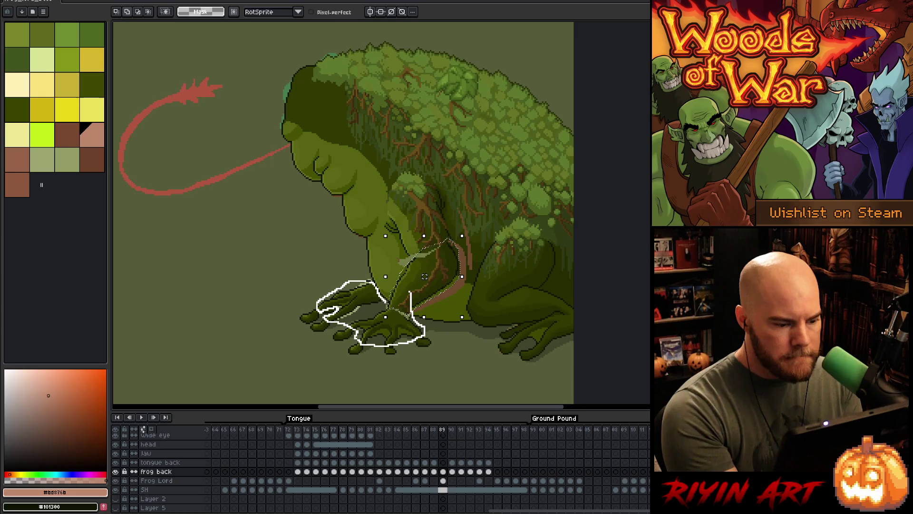
left_click_drag(391, 300, 392, 302)
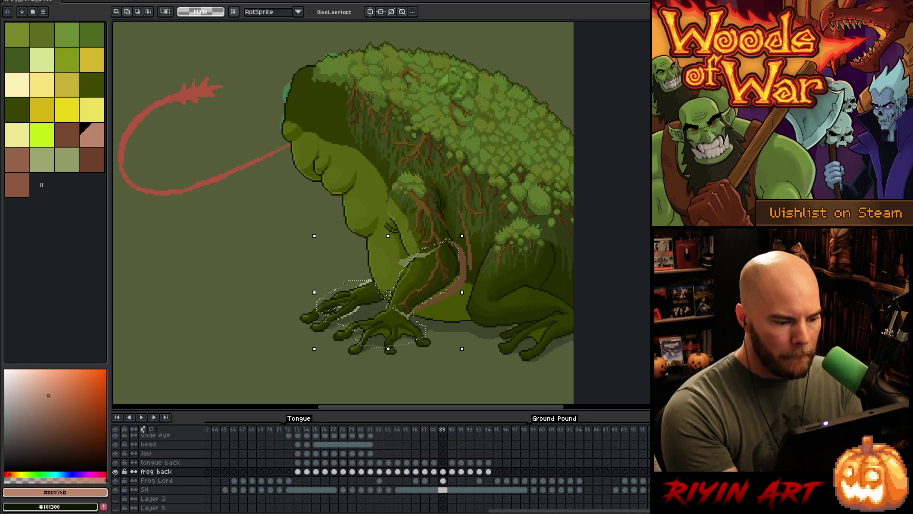
left_click(399, 311)
key("Up")
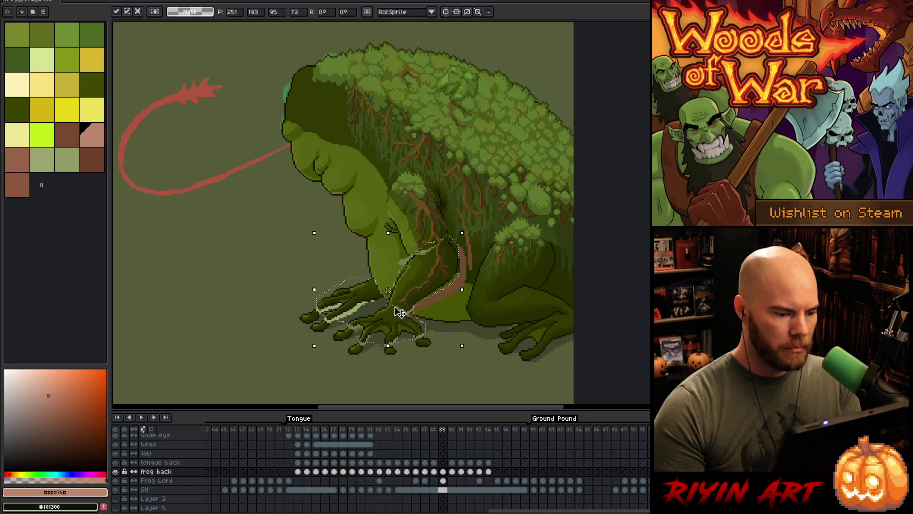
key("Return")
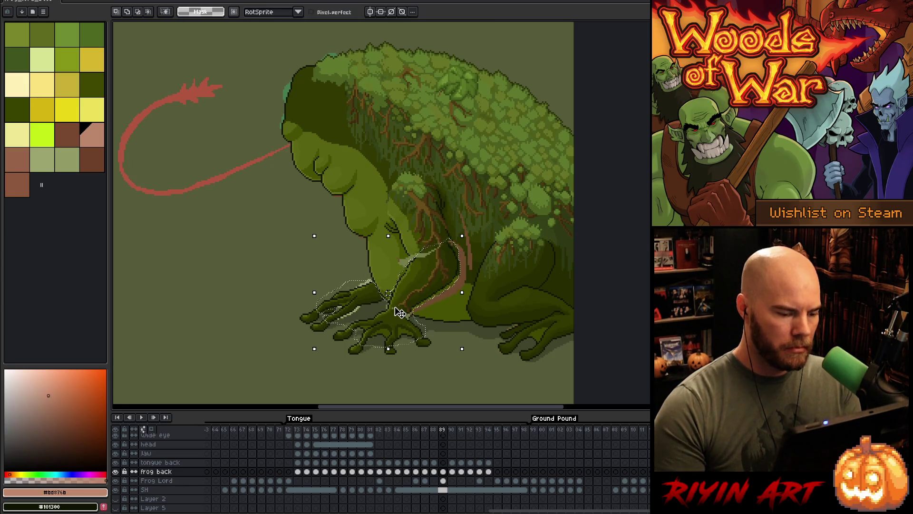
Reselect the hand including its lower-left fingers and settle it one pixel lower.
mouse_move(364, 251)
left_mouse_down()
mouse_move(387, 291)
mouse_move(311, 330)
mouse_move(367, 266)
left_mouse_up()
mouse_move(376, 349)
left_mouse_down()
mouse_move(333, 341)
mouse_move(343, 361)
left_mouse_up()
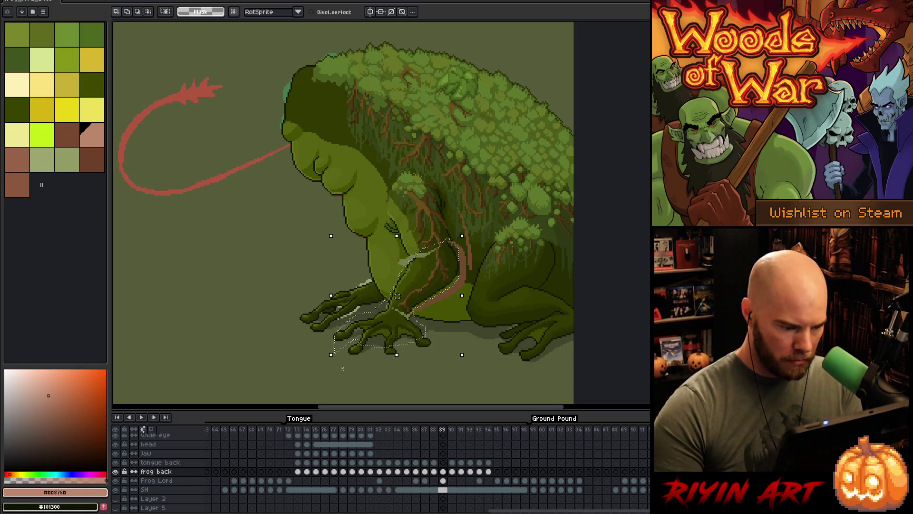
mouse_move(352, 333)
left_mouse_down()
mouse_move(357, 316)
mouse_move(373, 342)
left_mouse_up()
key("Down")
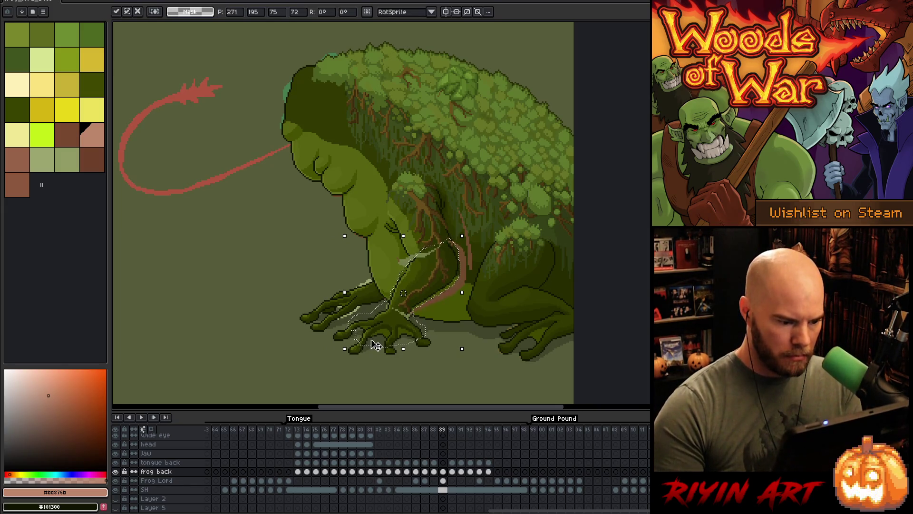
key("Up")
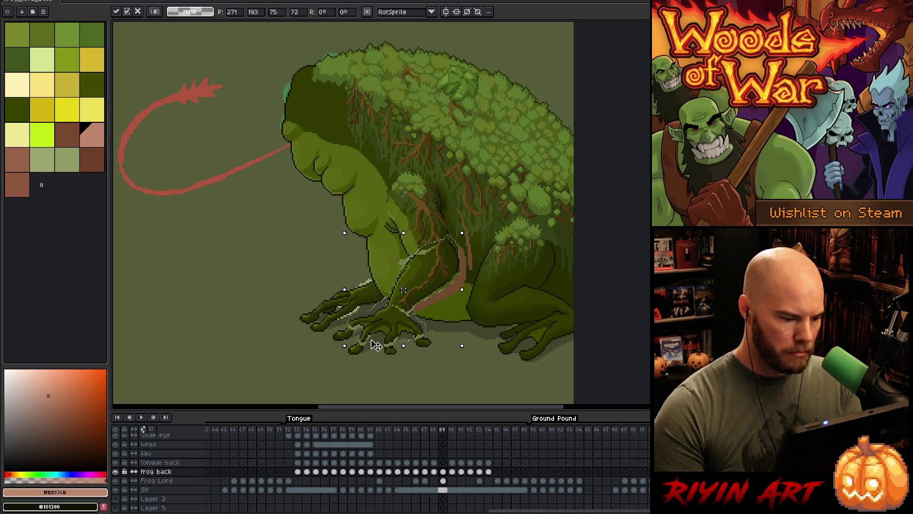
key("Down")
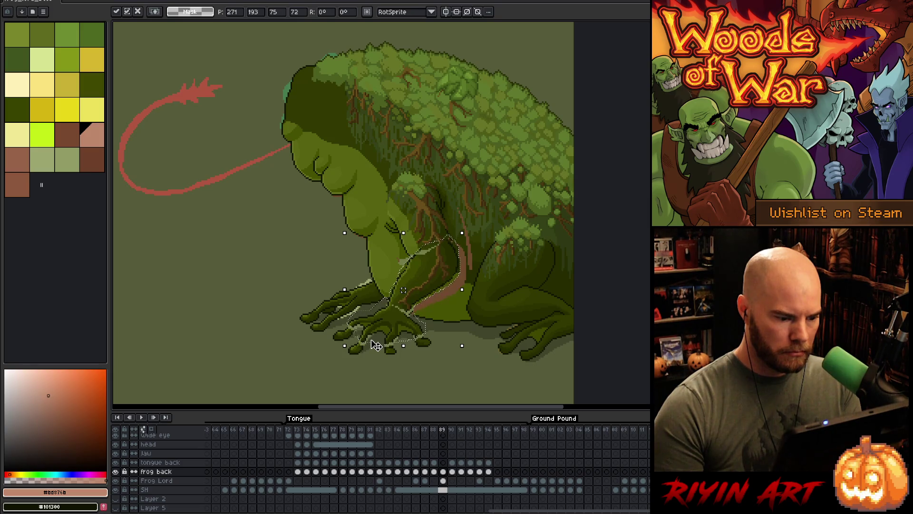
key("Return")
key("Left")
key("Right")
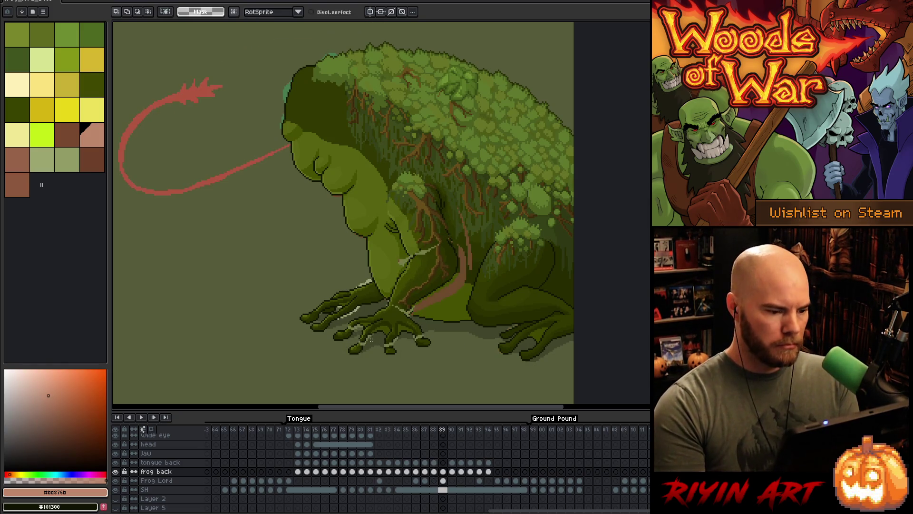
Flip between frames 88 and 89 to compare, undoing a stray stroke beside the belly.
key("Left")
key("Right")
key("Left")
key("Right")
key("Left")
key("Right")
key("Left")
key("Right")
key("Left")
key("Right")
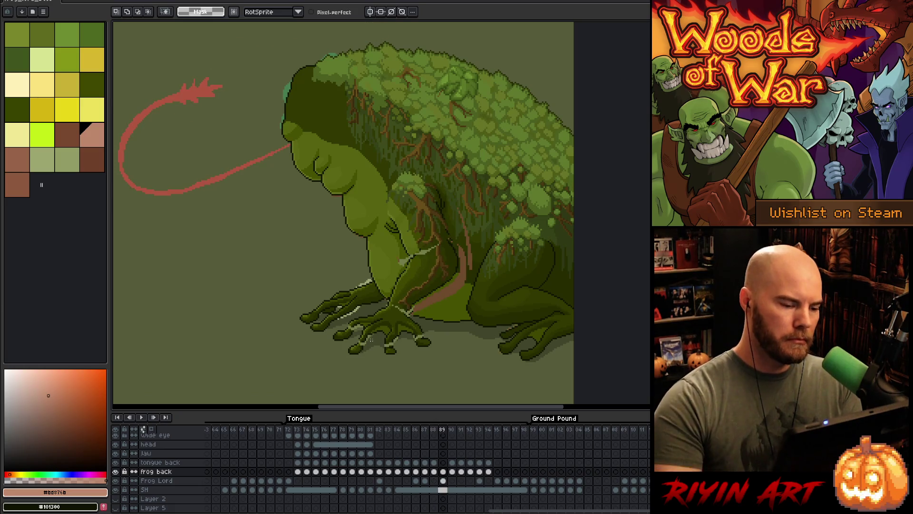
left_click_drag(312, 240, 293, 203)
key("ctrl+z")
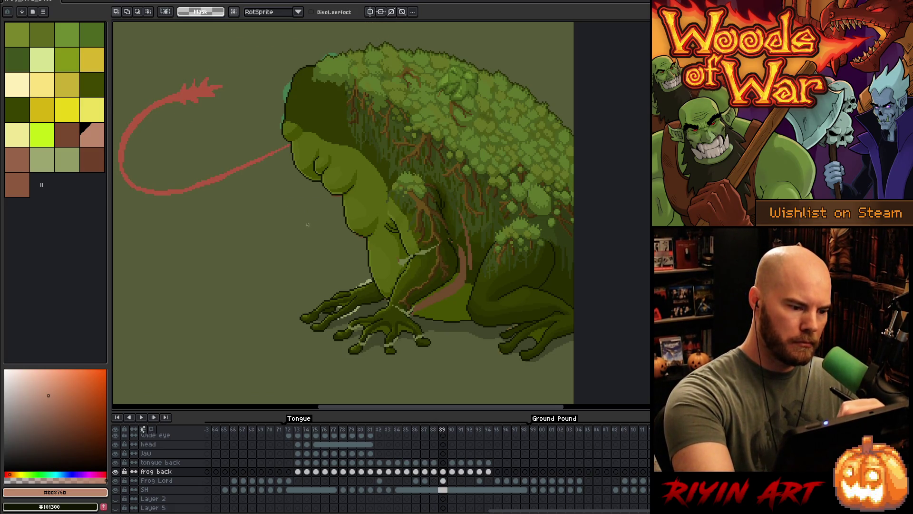
Lasso the frog's head and nudge it down a pixel.
mouse_move(342, 47)
left_mouse_down()
mouse_move(308, 91)
mouse_move(328, 128)
mouse_move(311, 172)
mouse_move(257, 195)
mouse_move(328, 44)
left_mouse_up()
key("Delete")
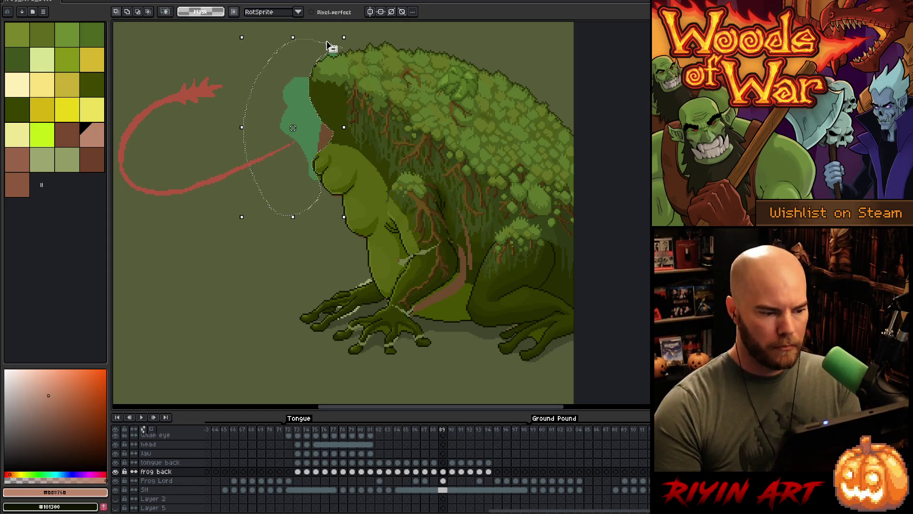
left_click(326, 41)
mouse_move(347, 37)
left_mouse_down()
mouse_move(285, 91)
mouse_move(297, 173)
mouse_move(341, 210)
mouse_move(376, 186)
mouse_move(320, 105)
left_mouse_up()
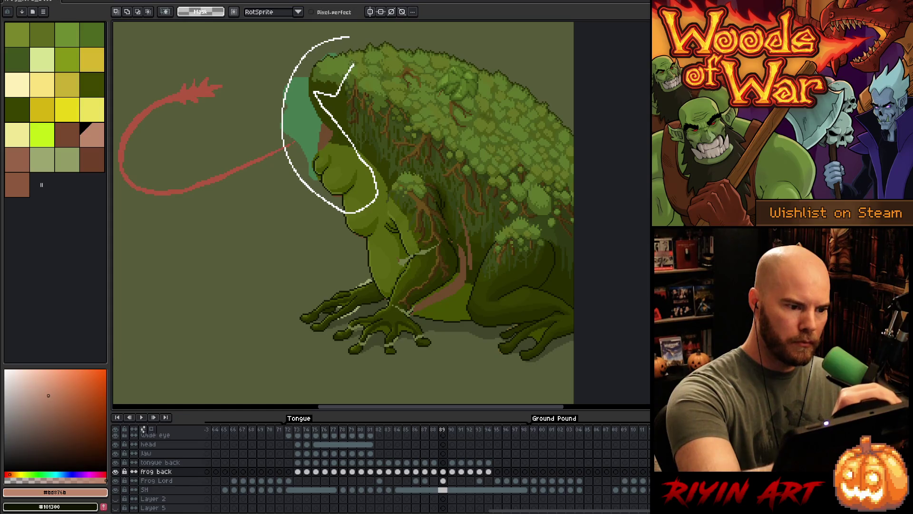
left_click_drag(353, 64, 361, 32)
key("Down")
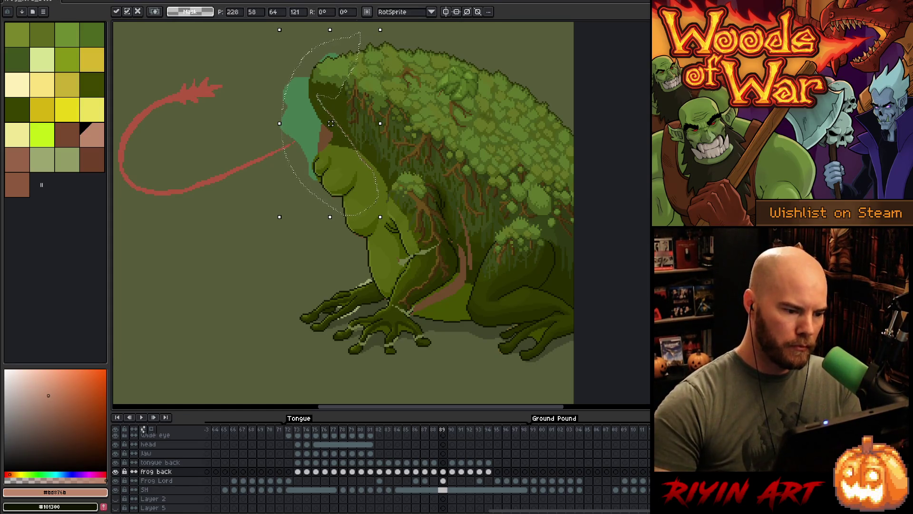
Extend the selection down the face, chest and belly, shift it down and commit.
mouse_move(406, 42)
left_mouse_down()
mouse_move(382, 151)
mouse_move(317, 259)
left_mouse_up()
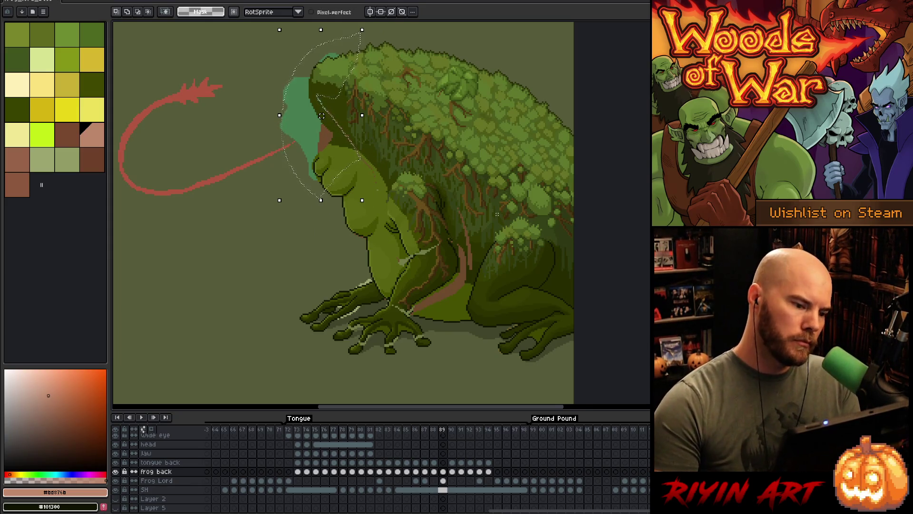
left_click_drag(322, 116, 310, 115)
mouse_move(376, 190)
left_mouse_down()
mouse_move(390, 265)
mouse_move(357, 256)
mouse_move(285, 164)
mouse_move(307, 144)
left_mouse_up()
key("Down")
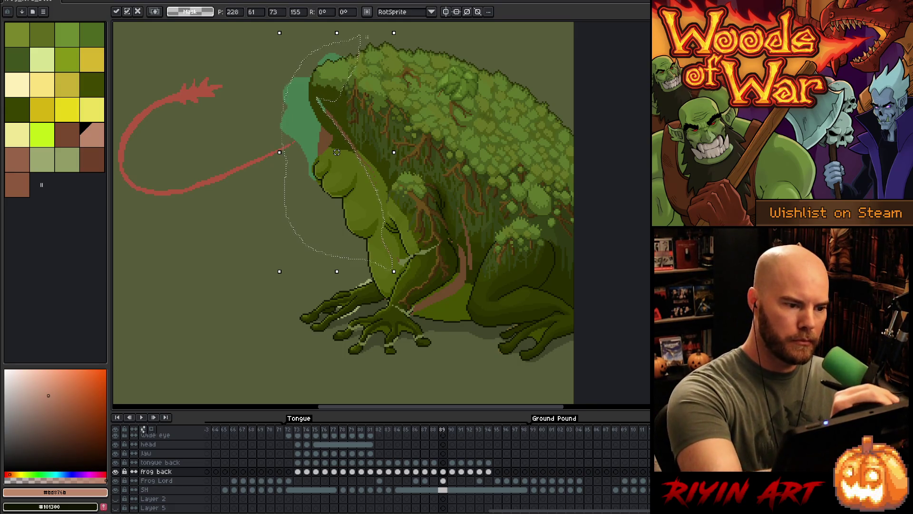
key("Return")
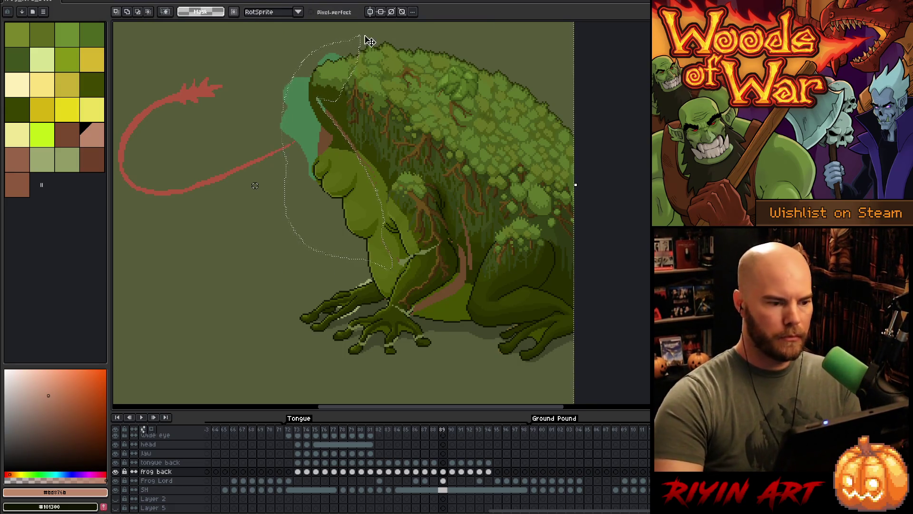
Refine the selection around the head top and back with intersect/add, nudge down, then compare frames.
key("shift+alt")
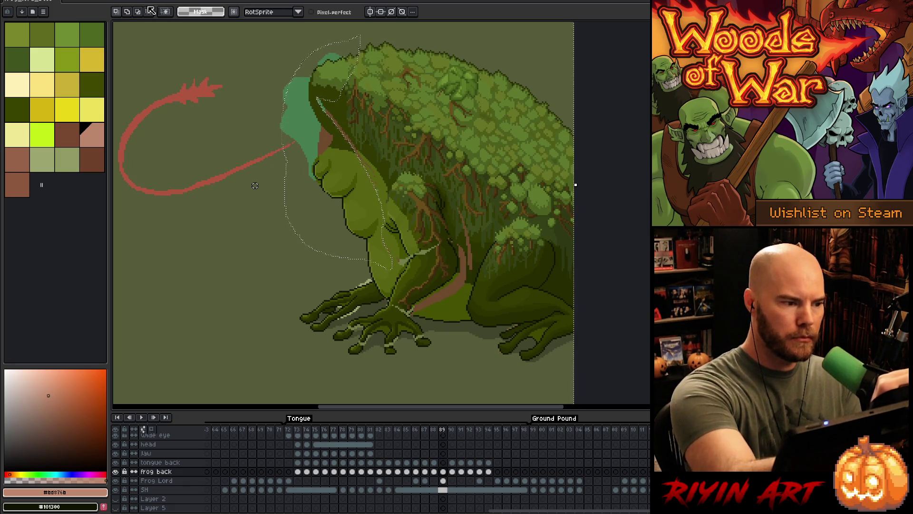
mouse_move(360, 36)
left_mouse_down()
mouse_move(366, 112)
mouse_move(361, 37)
left_mouse_up()
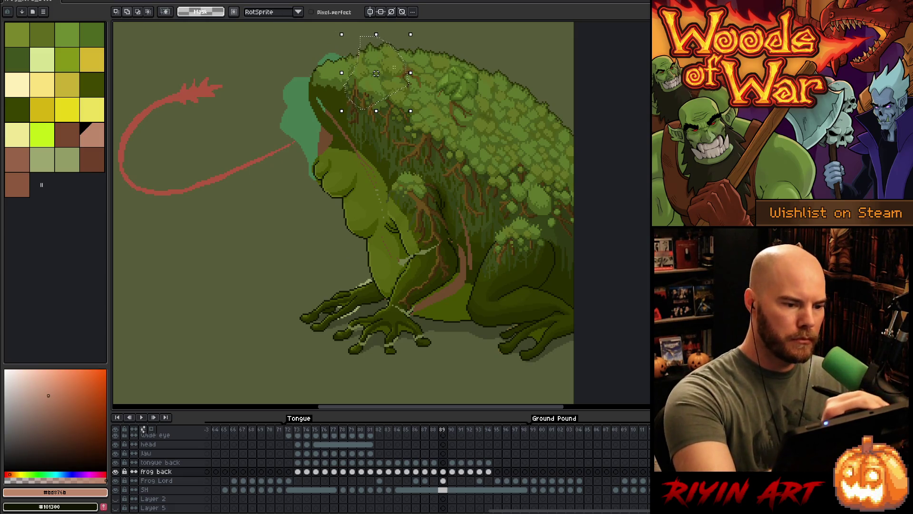
left_click_drag(401, 66, 396, 139)
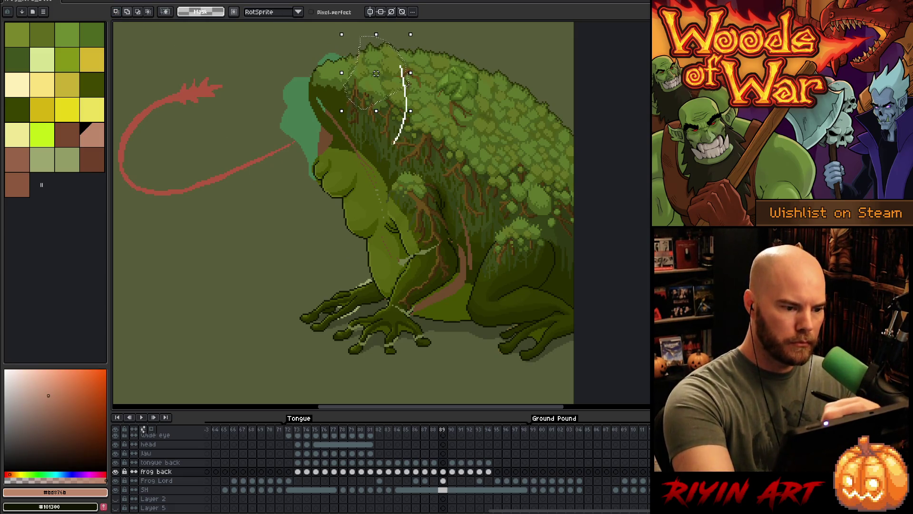
mouse_move(369, 166)
left_mouse_down()
mouse_move(350, 138)
mouse_move(366, 71)
left_mouse_up()
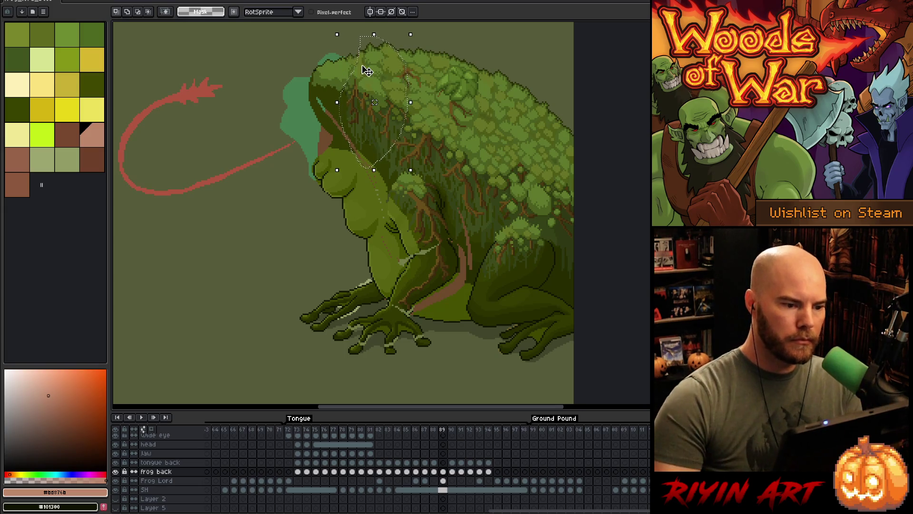
key("Down")
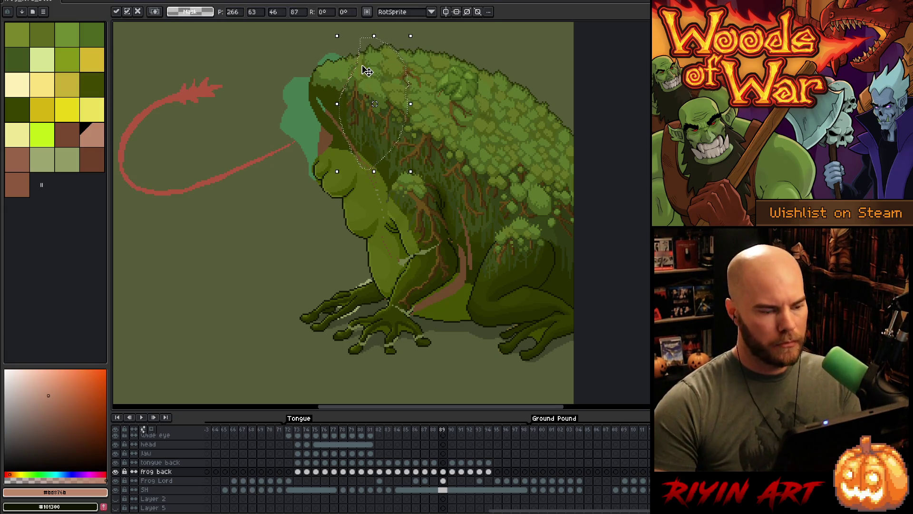
key("Return")
key("Left")
key("Right")
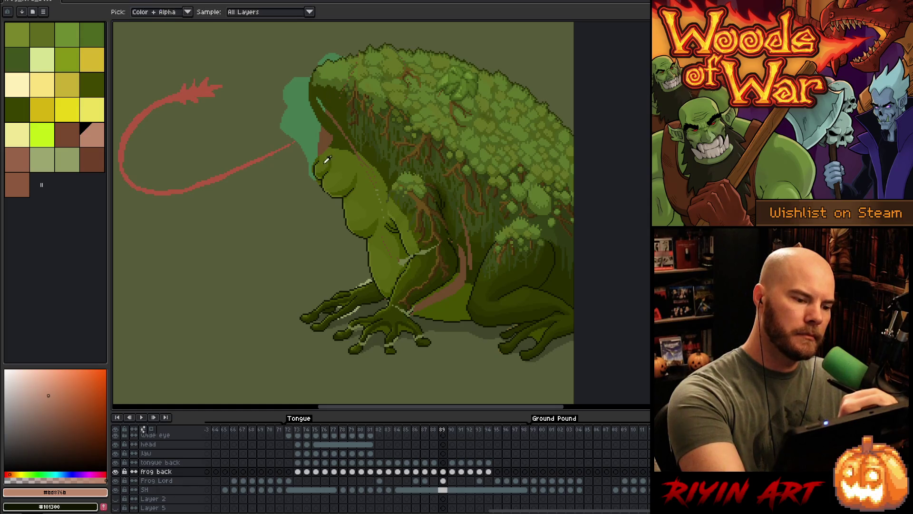
Draw a near-black #101300 outline from the head's left edge to the throat, then sample #313900.
left_click(318, 167, "alt")
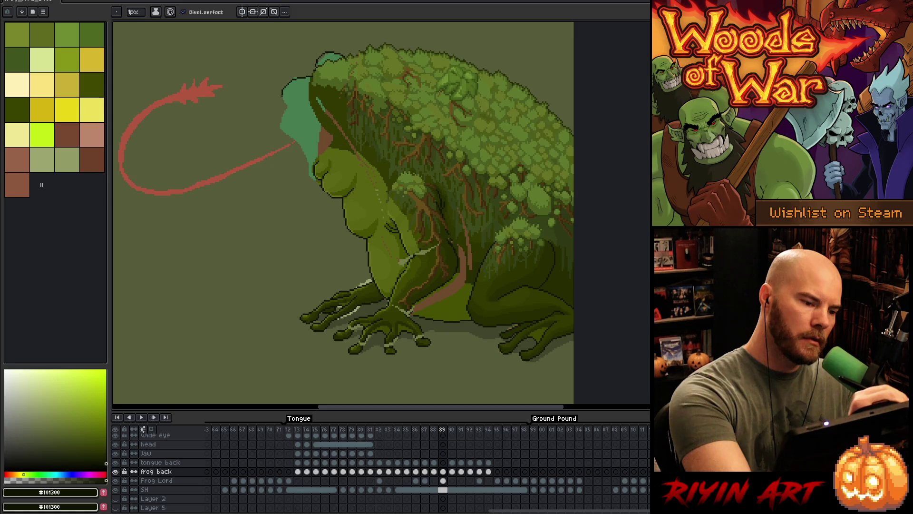
mouse_move(284, 109)
left_mouse_down()
mouse_move(278, 130)
mouse_move(300, 146)
left_mouse_up()
left_click_drag(307, 183, 322, 190)
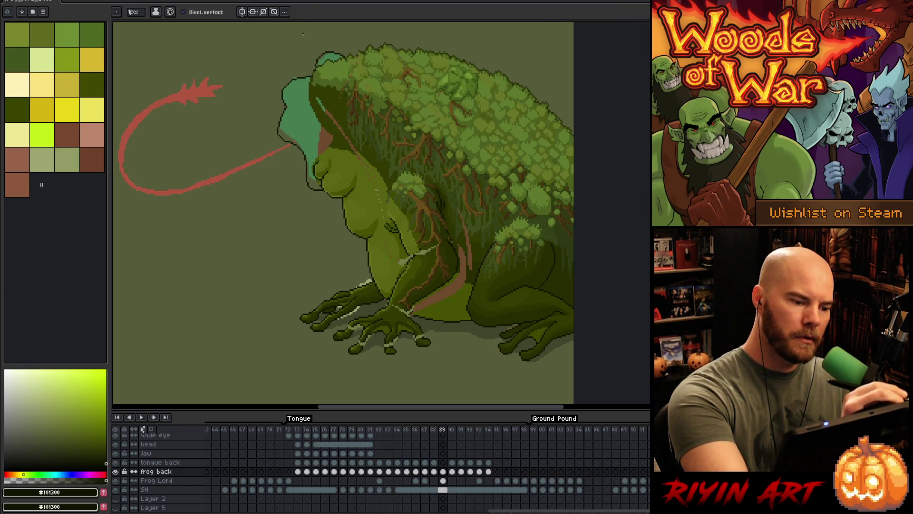
key("e")
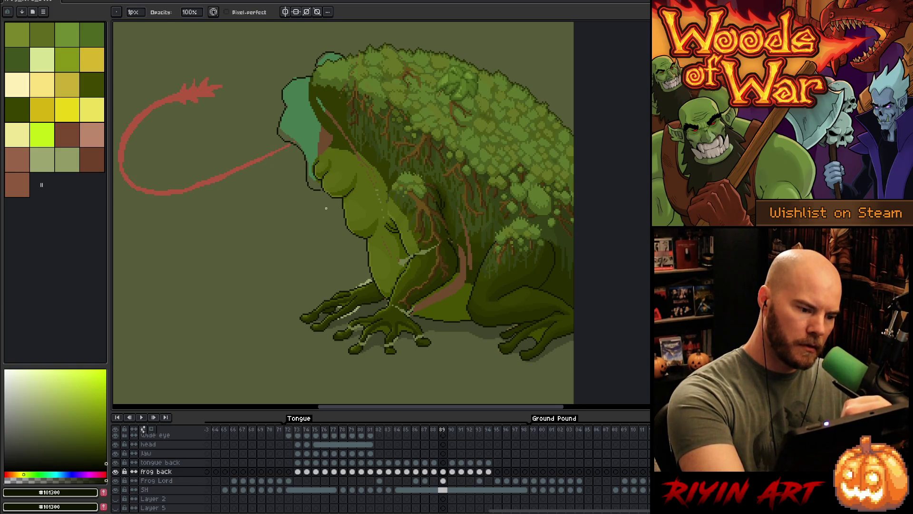
key("b")
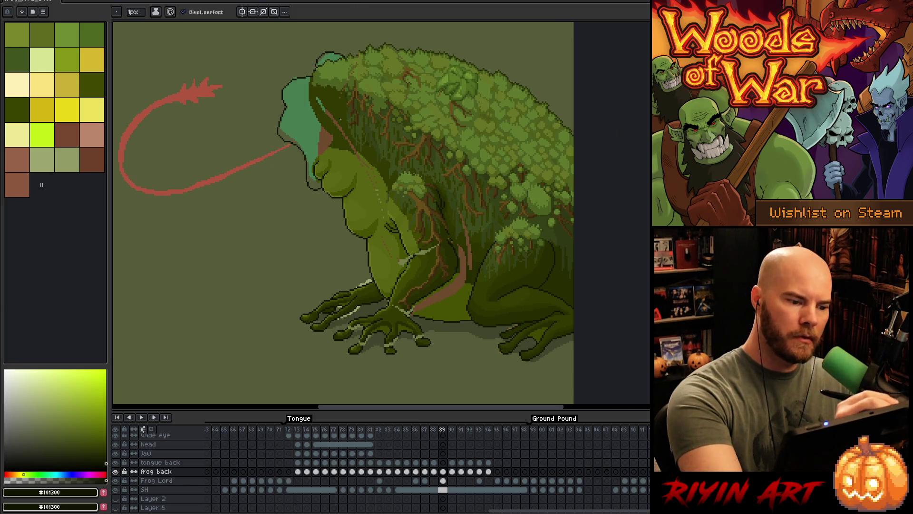
left_click(332, 150, "alt")
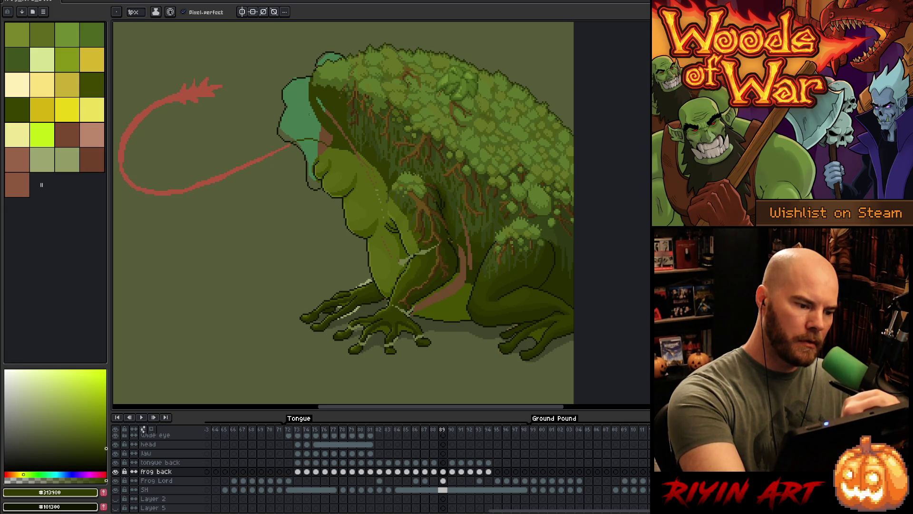
Bucket-fill the teal head area with dark green #313900.
key("g")
left_click(309, 114)
key("b")
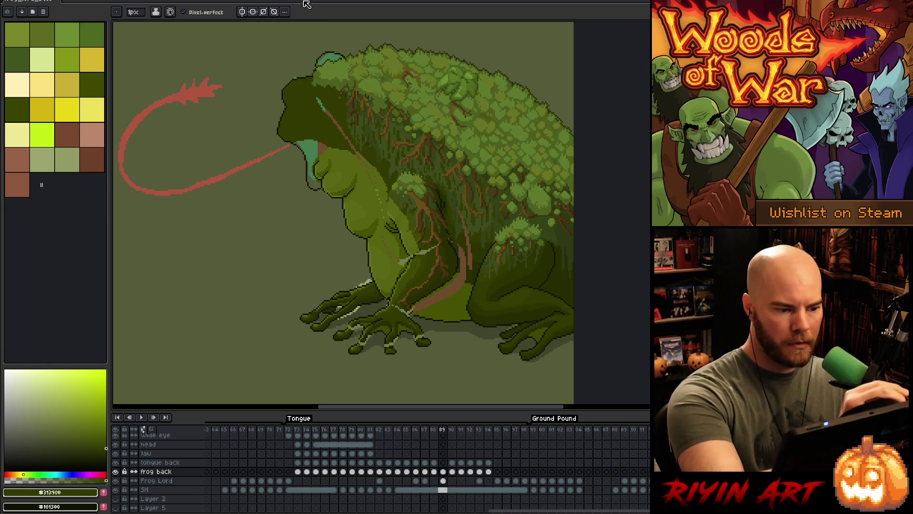
key("g")
key("b")
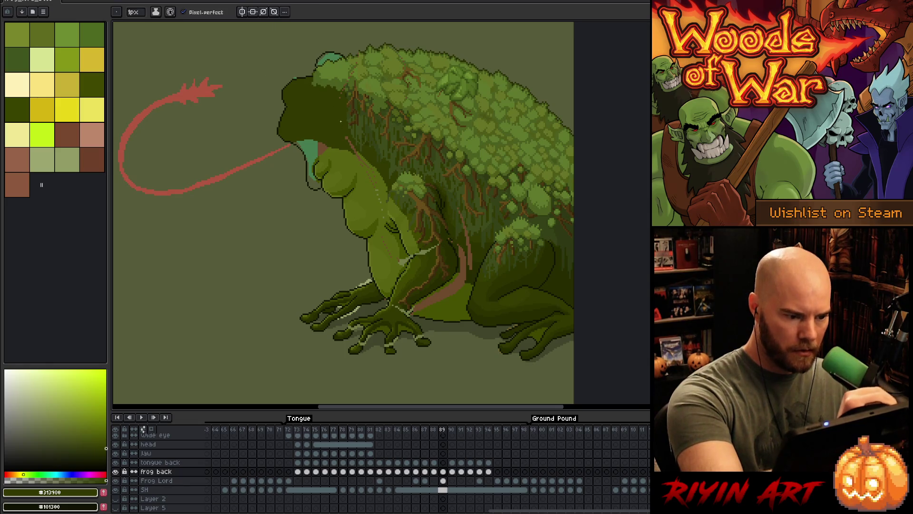
Paint a lighter #576310 band along the head top with a 4 px pencil.
left_click(364, 155, "alt")
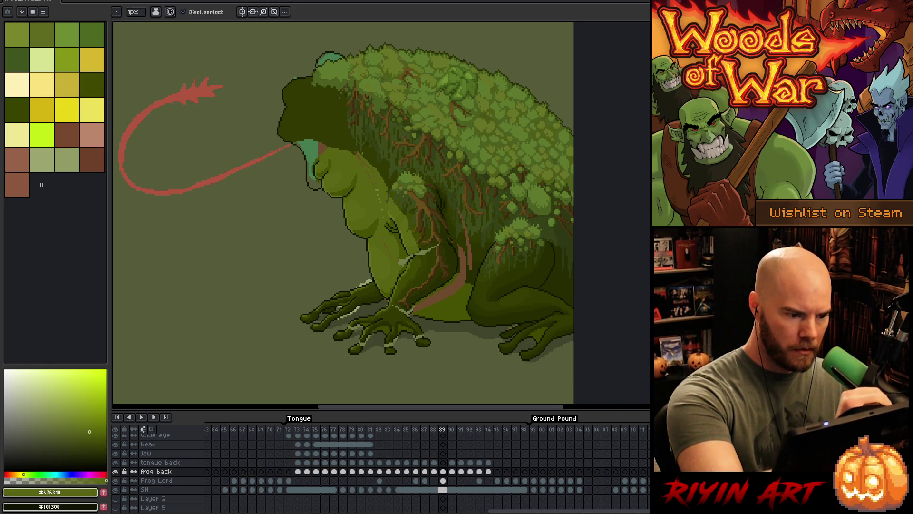
left_click(135, 12)
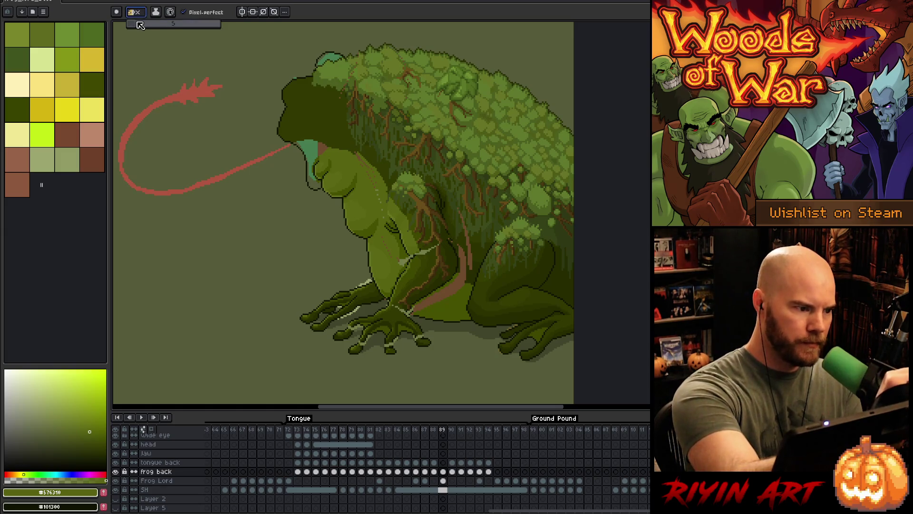
type("4")
key("Return")
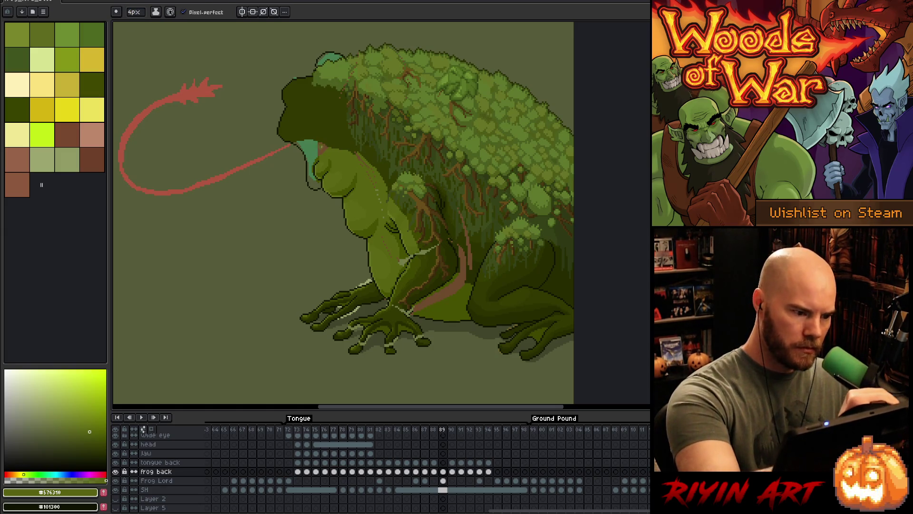
left_click_drag(330, 149, 349, 150)
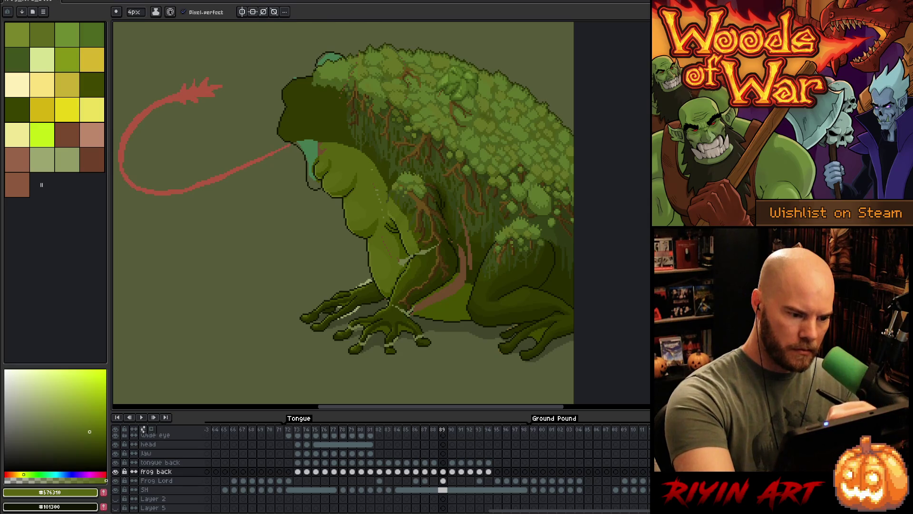
Fill the teal mouth area and the teal spot on the head top with greens.
left_click(330, 137, "alt")
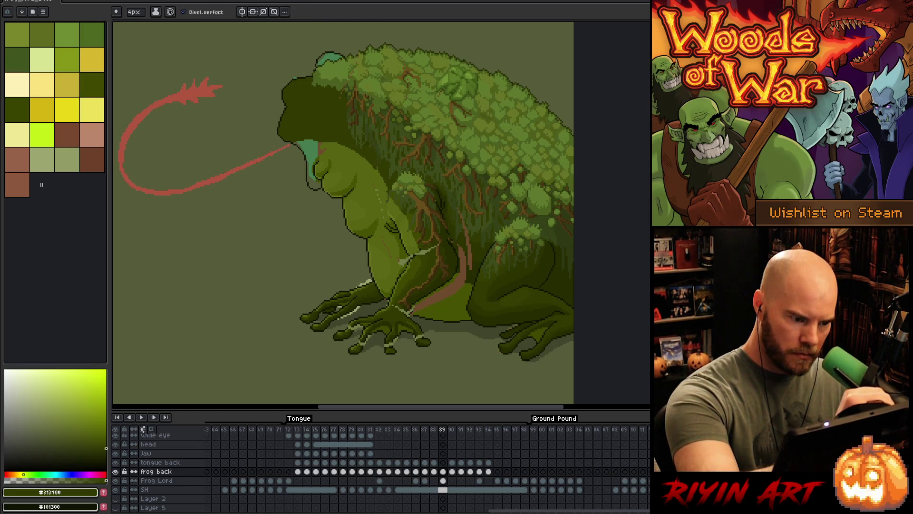
left_click(370, 170, "alt")
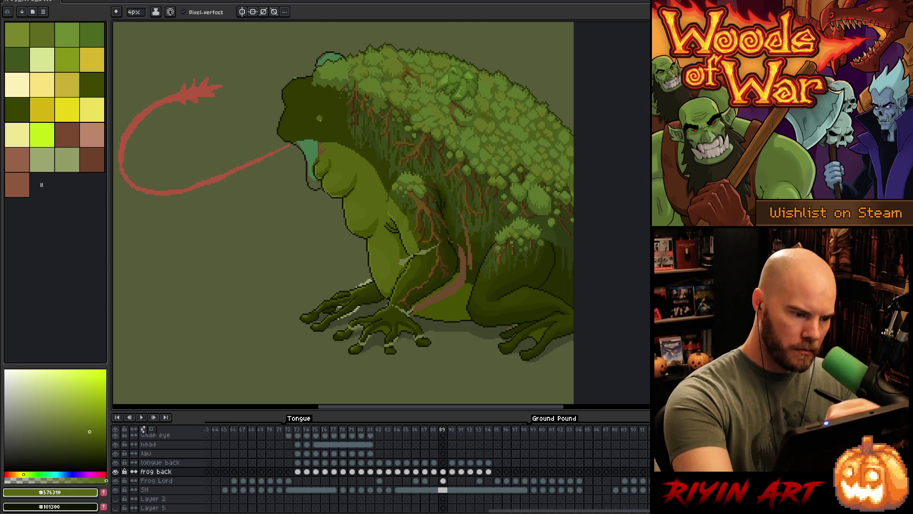
key("g")
left_click(312, 156)
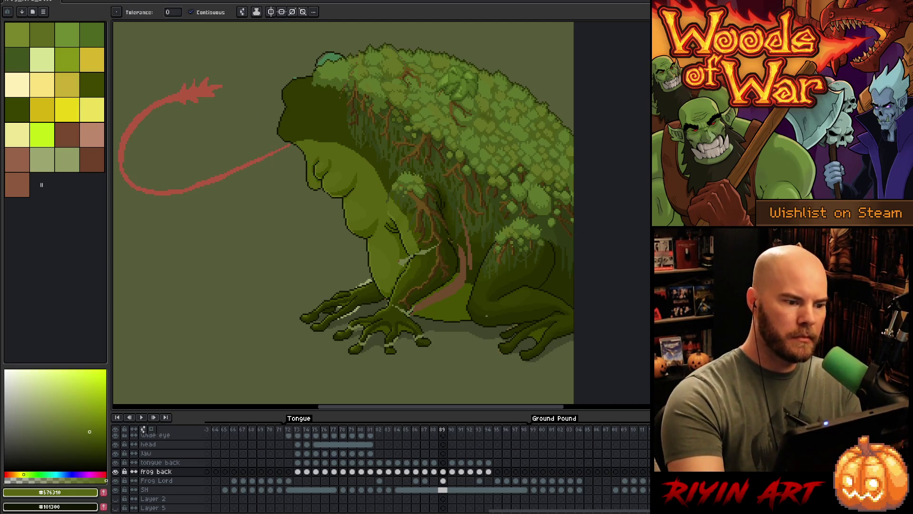
left_click(313, 96, "alt")
left_click(331, 58)
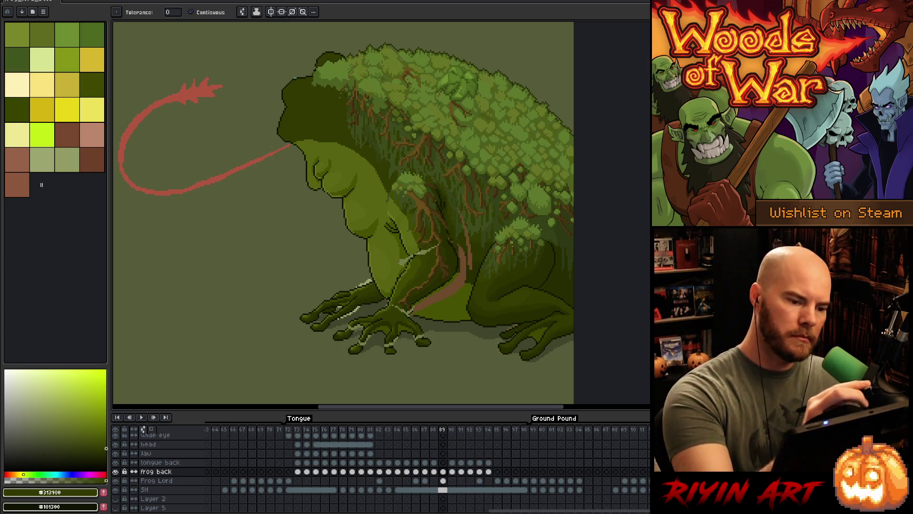
Lasso the top of the frog's head and apply the transform.
key("m")
mouse_move(313, 91)
left_mouse_down()
mouse_move(335, 75)
mouse_move(414, 101)
mouse_move(426, 148)
mouse_move(397, 162)
mouse_move(347, 128)
mouse_move(374, 119)
mouse_move(371, 108)
left_mouse_up()
left_click(374, 106)
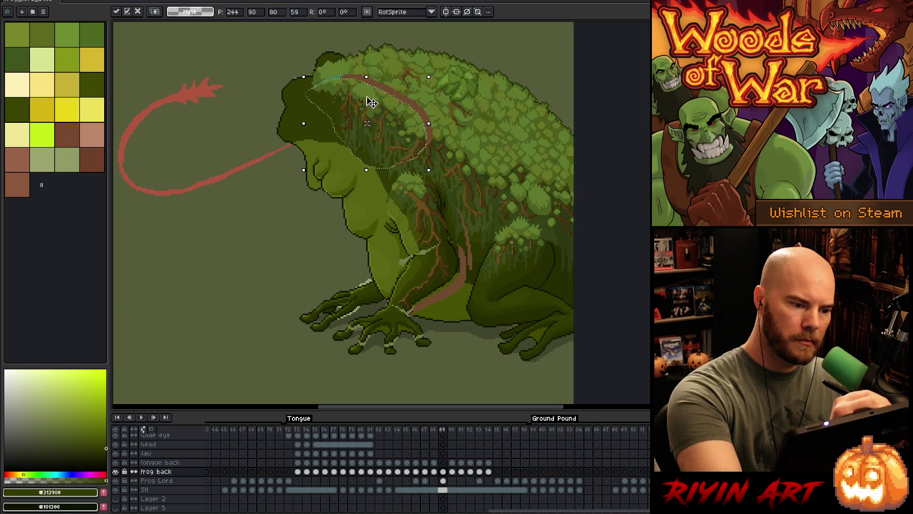
left_click(450, 115)
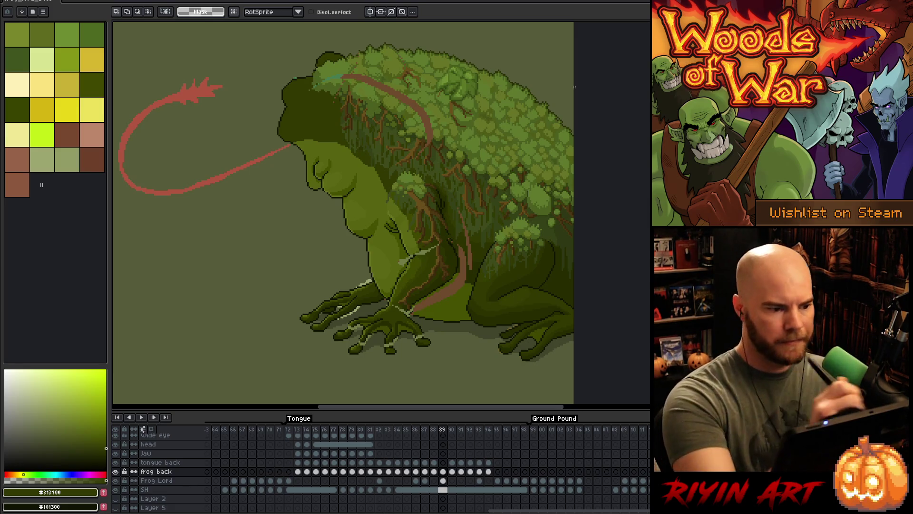
Shift the reselected head slightly left, commit, and pick the dark green from the frog's back.
mouse_move(314, 103)
left_mouse_down()
mouse_move(352, 76)
mouse_move(388, 119)
left_mouse_up()
left_click_drag(364, 79, 373, 104)
mouse_move(369, 136)
left_mouse_down()
mouse_move(345, 151)
mouse_move(316, 80)
mouse_move(352, 76)
mouse_move(357, 106)
left_mouse_up()
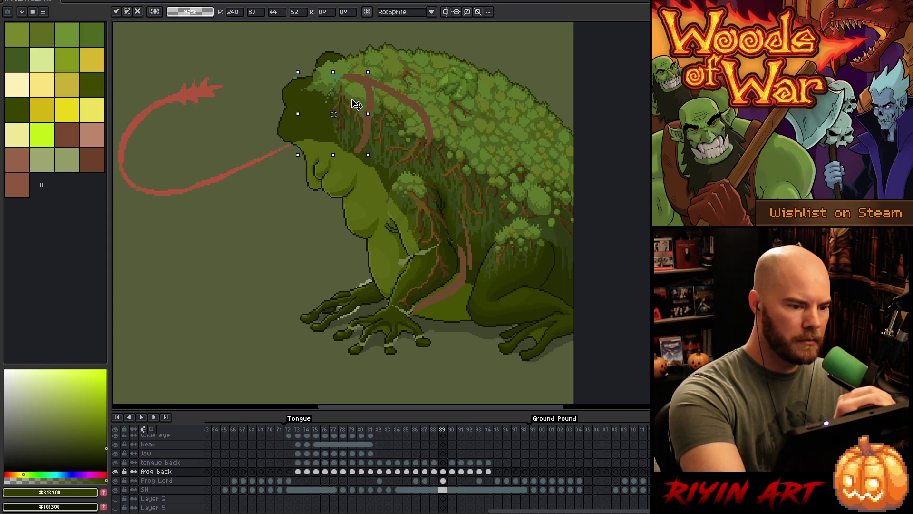
key("Return")
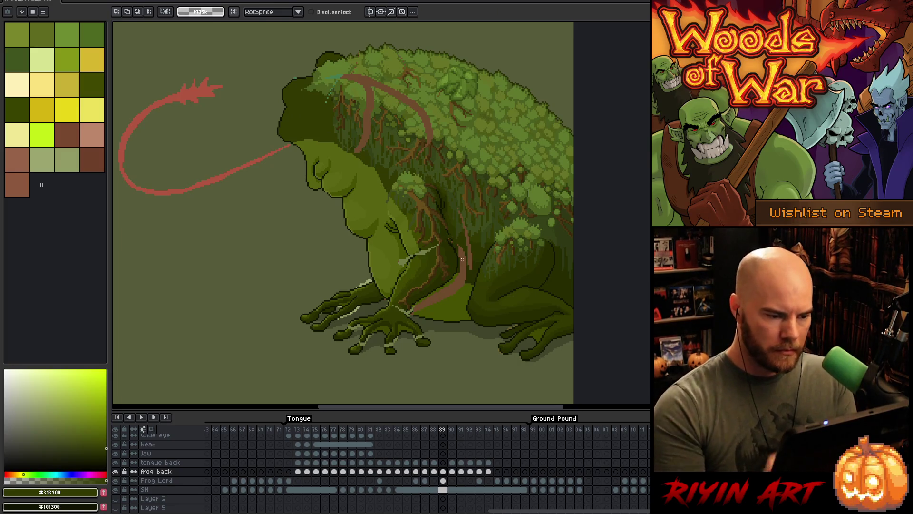
key("b")
left_click(434, 138, "alt")
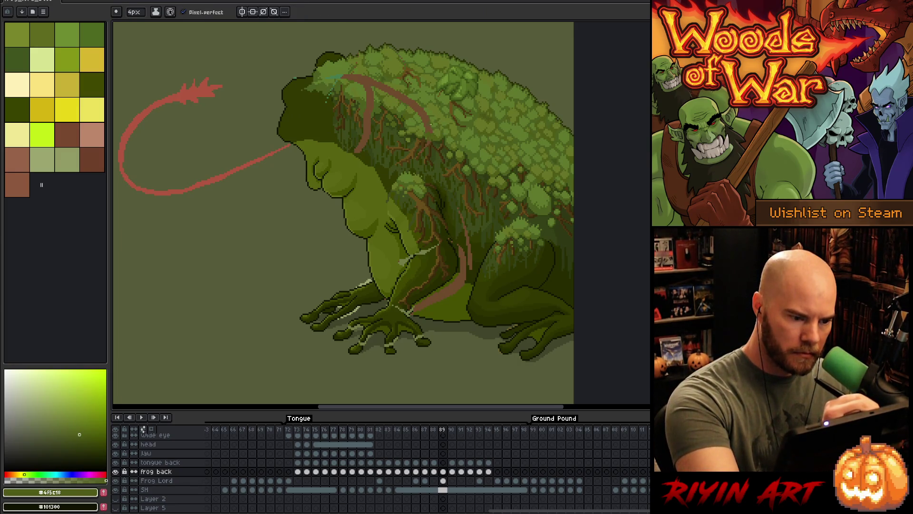
Fill the pink tongue curve on the head with sampled moss green.
left_click(367, 113, "alt")
left_click(367, 115, "alt")
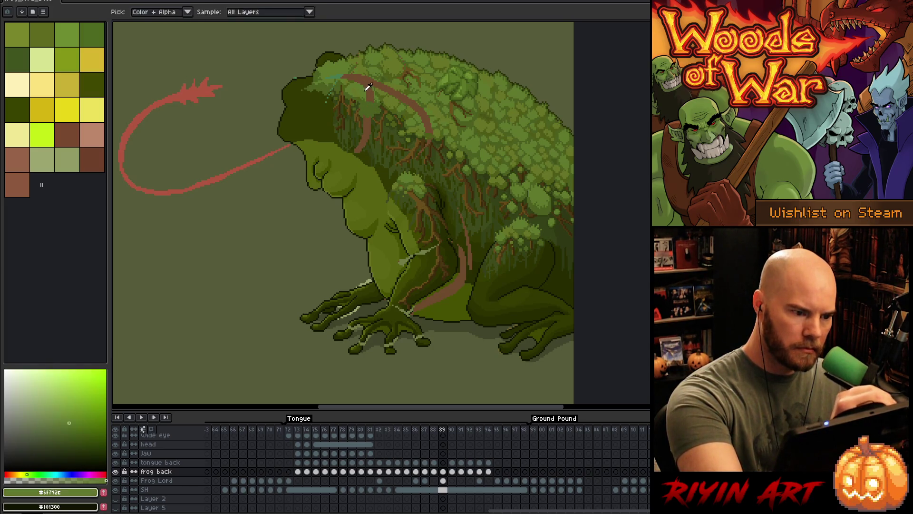
left_click(369, 78, "alt")
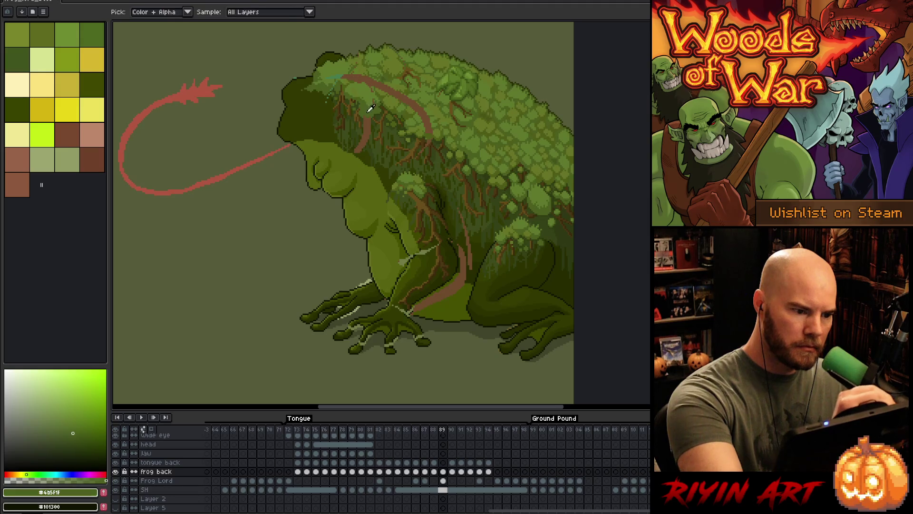
left_click(327, 106, "alt")
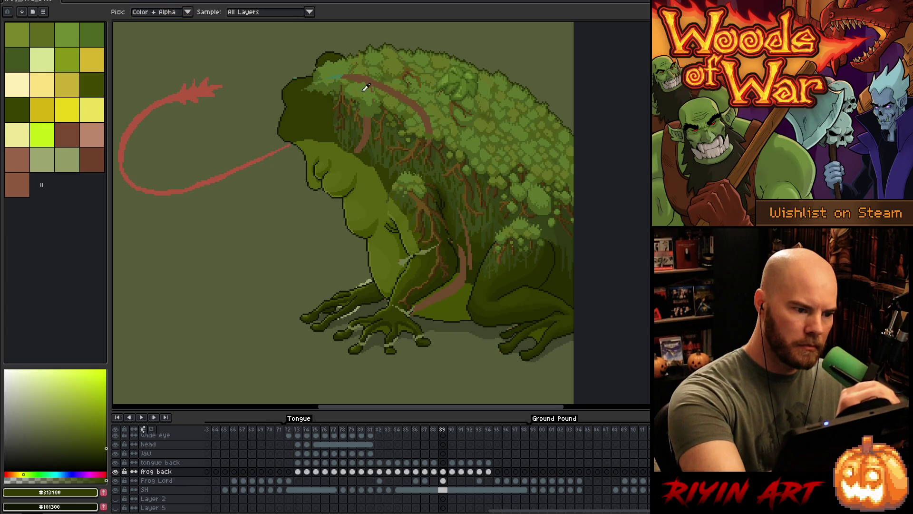
left_click(356, 74, "alt")
key("g")
left_click(369, 79)
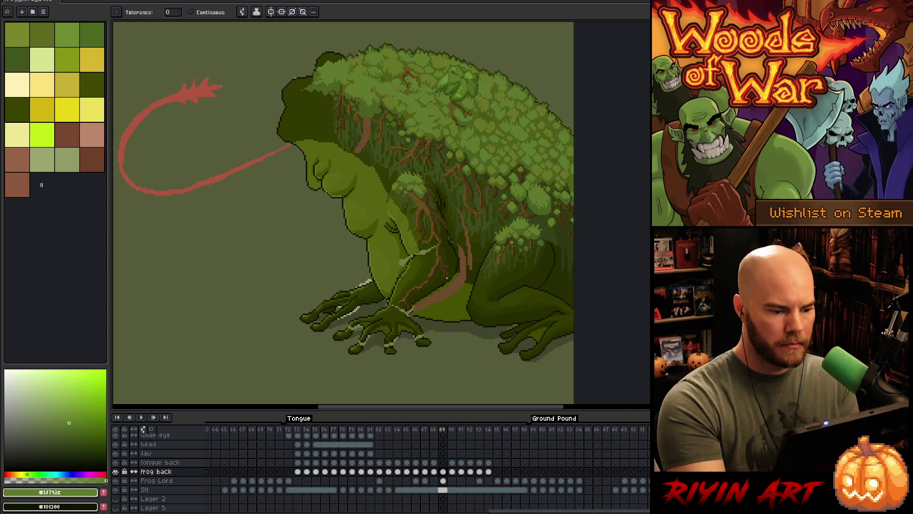
key("b")
Sample the olive greens near the shoulder and reduce the brush to 1 px.
left_click(431, 252, "alt")
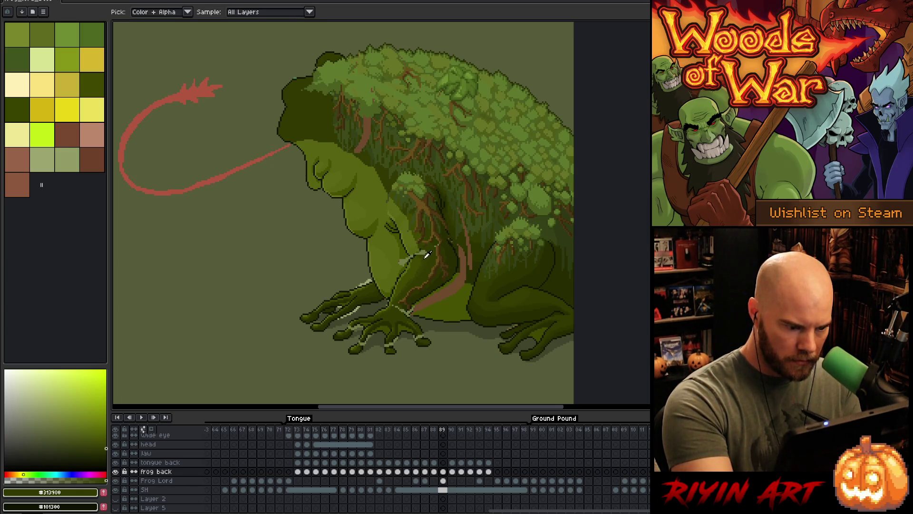
left_click(423, 252, "alt")
left_click(404, 259, "alt")
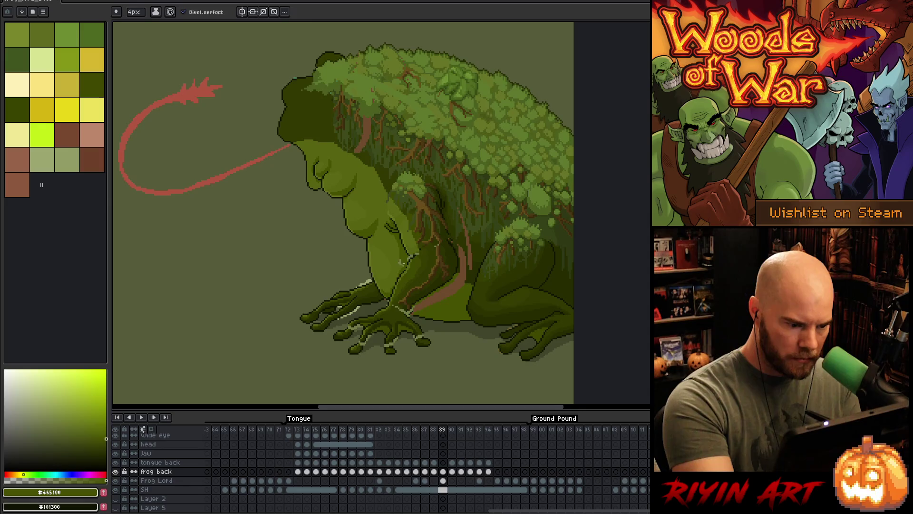
key("g")
left_click(399, 259, "alt")
key("b")
left_click(409, 254, "alt")
left_click(133, 12)
left_click_drag(138, 25, 127, 25)
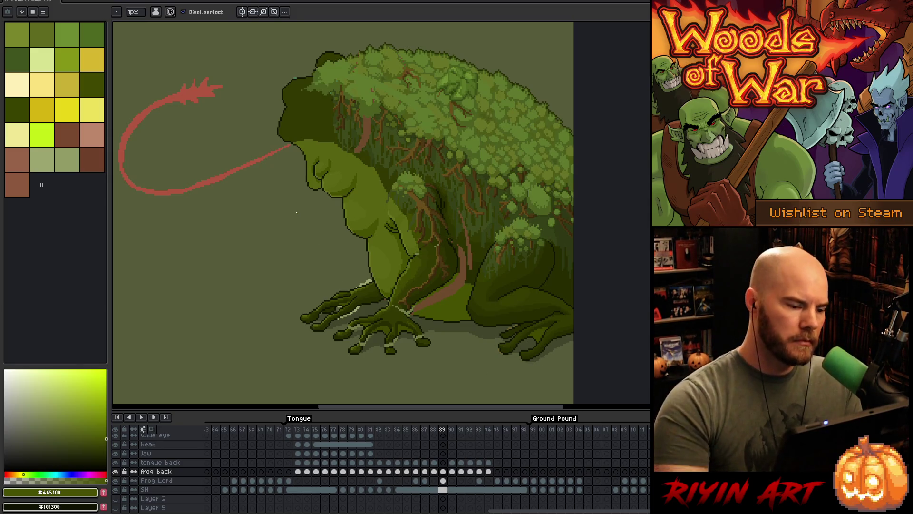
Lasso part of the frog's face and nudge it one pixel down and right.
key("m")
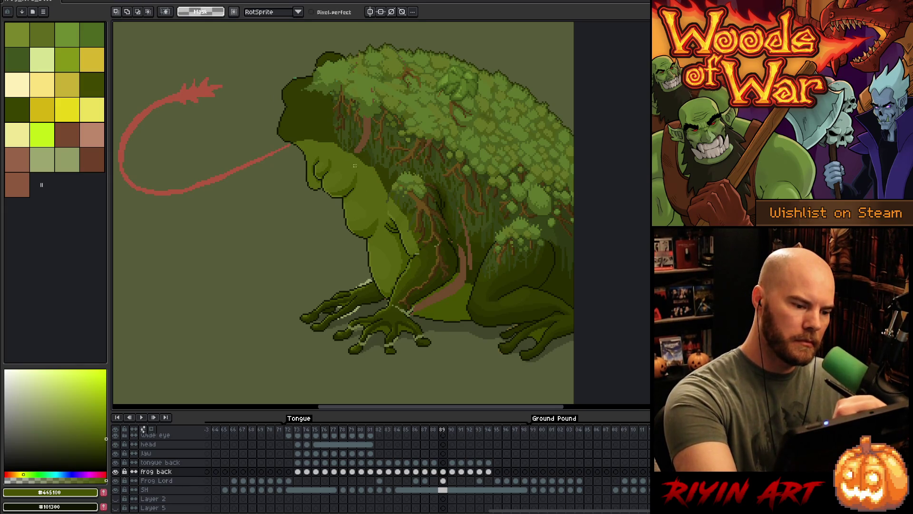
mouse_move(365, 177)
left_mouse_down()
mouse_move(342, 156)
mouse_move(315, 153)
left_mouse_up()
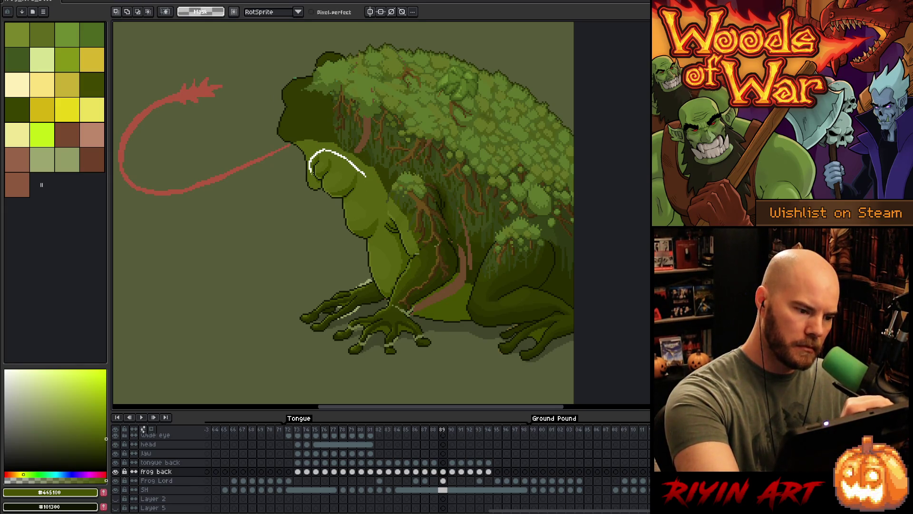
left_click_drag(336, 208, 337, 209)
left_click_drag(322, 145, 317, 177)
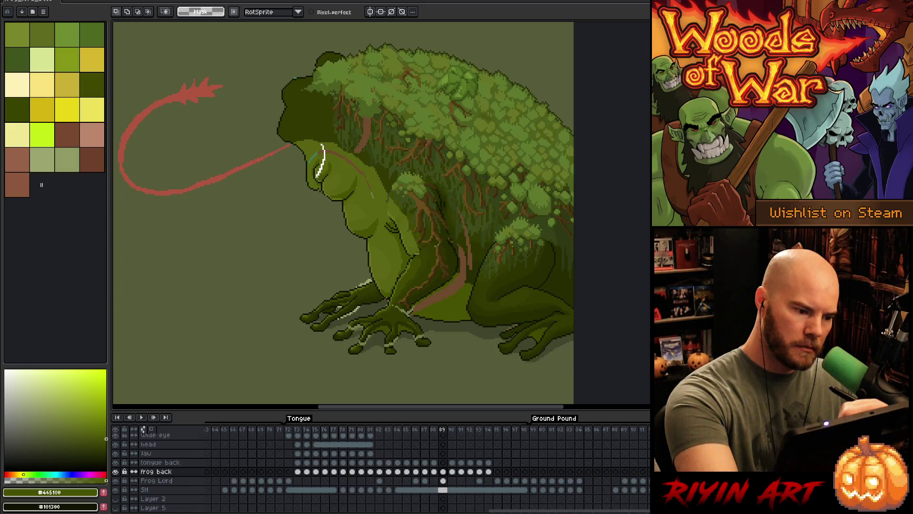
left_click(325, 155)
left_click_drag(313, 157, 324, 153)
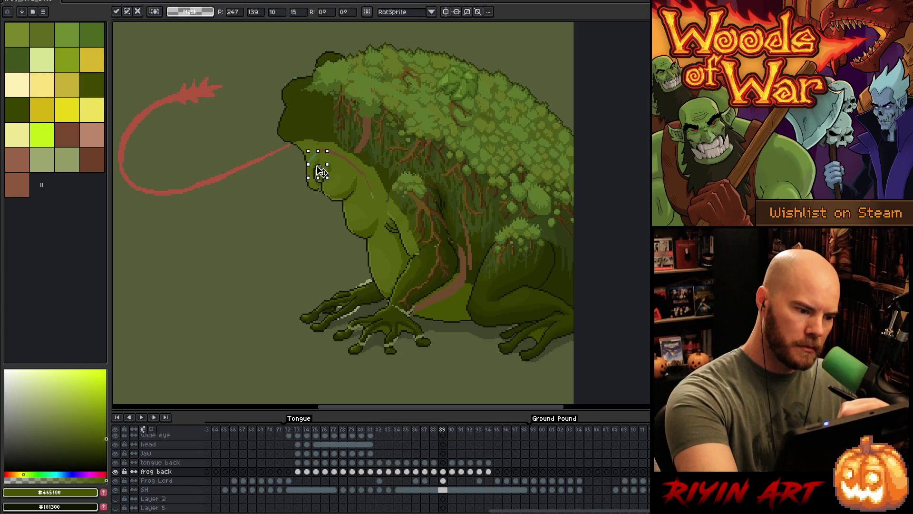
key("Down")
key("Down")
key("Down")
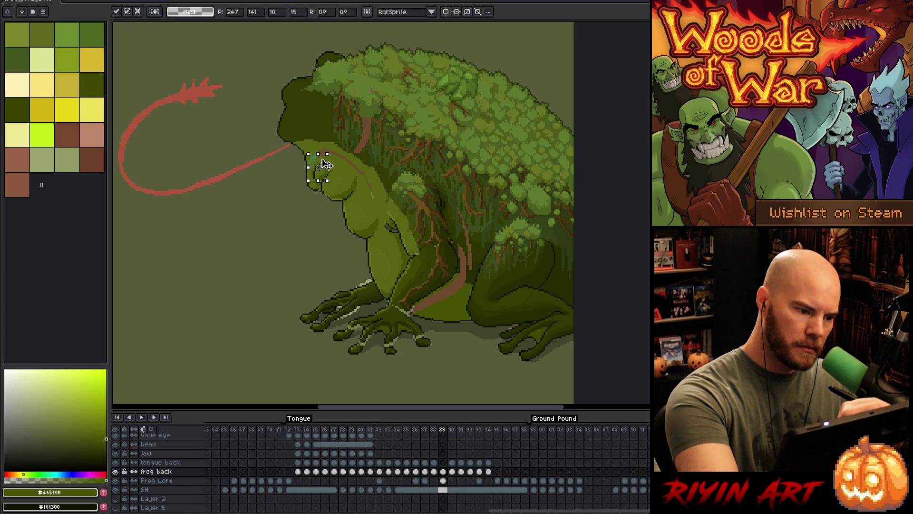
key("Right")
key("Return")
Zoom in and redraw the chin's inner and lower outline with near-black and olive pixels.
key("b")
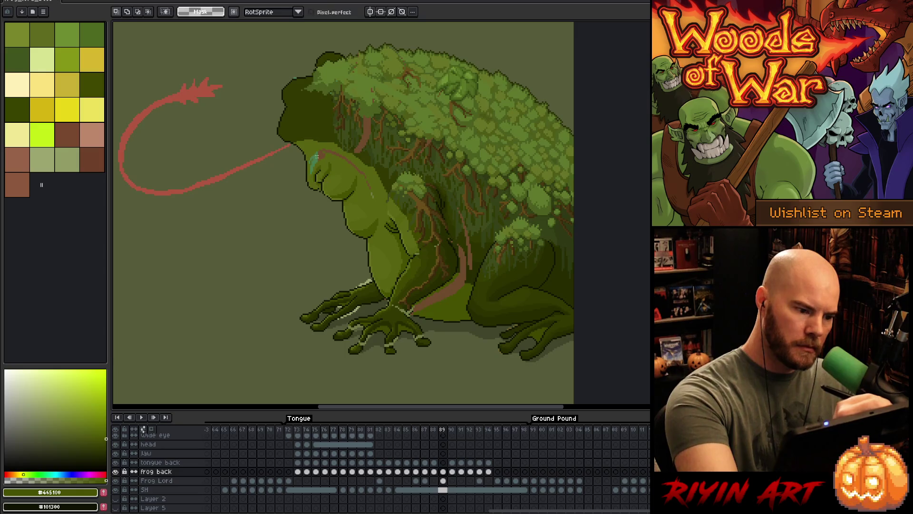
left_click(316, 179, "alt")
key("alt")
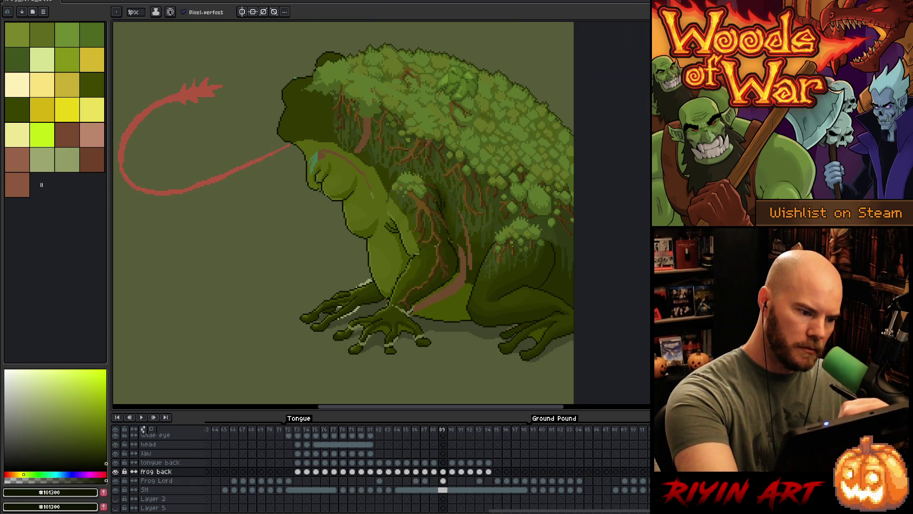
scroll(303, 127, "up", 4)
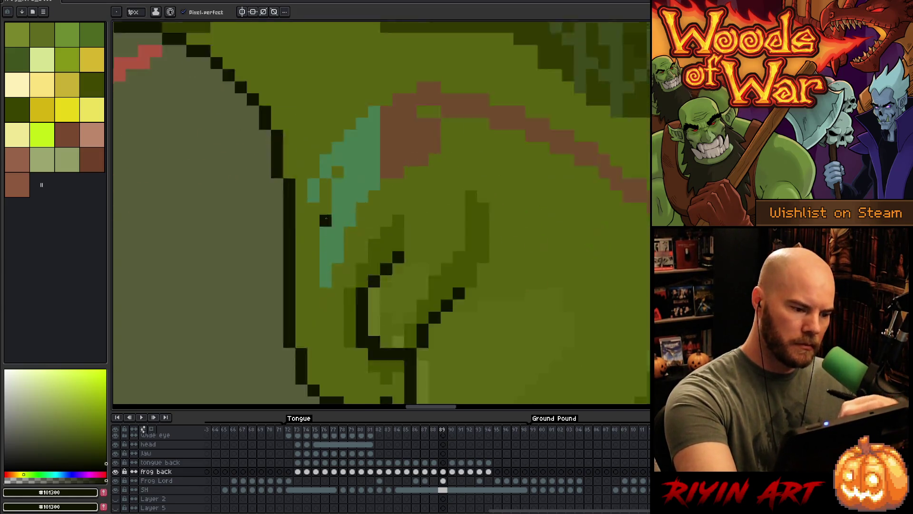
left_click(359, 247, "alt")
left_click(328, 217)
left_click(328, 266)
mouse_move(328, 248)
left_mouse_down()
mouse_move(312, 297)
mouse_move(377, 298)
mouse_move(377, 282)
left_mouse_up()
left_click(329, 249)
left_click(344, 281)
left_click(361, 298, "alt")
Cover the lighter chin pixels with darker green shading.
left_click(371, 263)
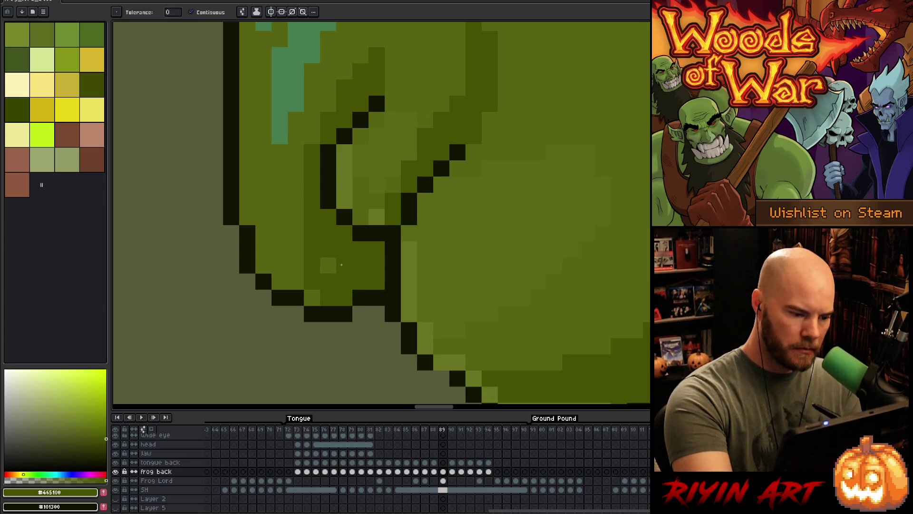
left_click(328, 265)
left_click(312, 297)
mouse_move(296, 233)
left_mouse_down()
mouse_move(264, 265)
mouse_move(280, 281)
left_mouse_up()
left_click_drag(295, 249, 296, 282)
left_click(280, 217)
Touch up the lower jaw pixels and paint over the two stray teal pixels.
key("space")
mouse_move(383, 257)
left_mouse_down()
mouse_move(452, 334)
mouse_move(443, 366)
left_mouse_up()
left_click(438, 340)
left_click(416, 318)
left_click(438, 340)
key("space")
left_click_drag(487, 138, 496, 238)
left_click_drag(454, 181, 321, 187)
left_click(201, 253)
left_click(201, 237)
scroll(511, 299, "down", 4)
mouse_move(540, 369)
left_mouse_down()
mouse_move(492, 260)
mouse_move(506, 206)
left_mouse_up()
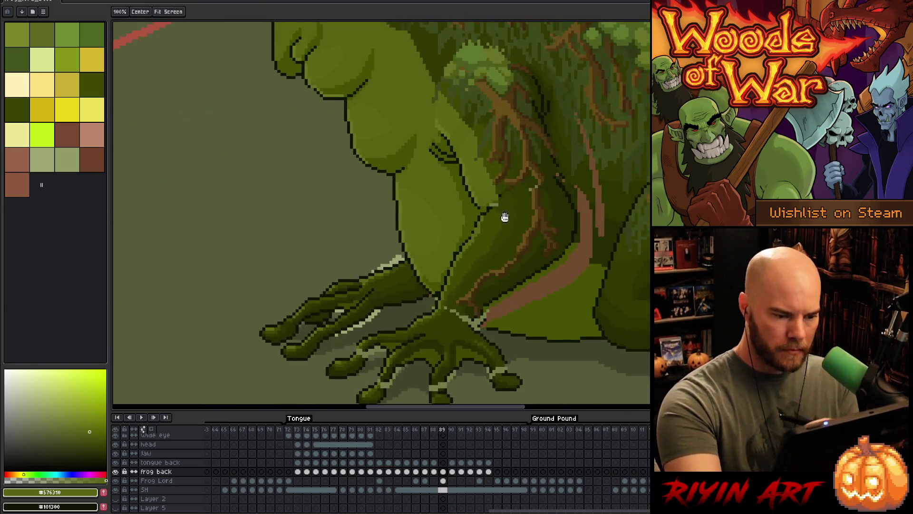
On the tongue back layer at frame 88, lasso-select the spiked mace tip.
left_click_drag(511, 338, 511, 290)
scroll(512, 290, "down", 2)
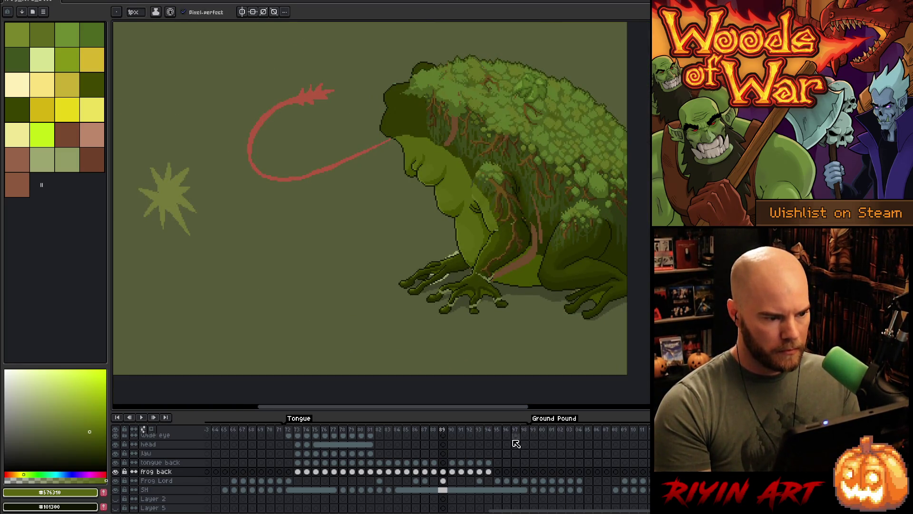
left_click(443, 462)
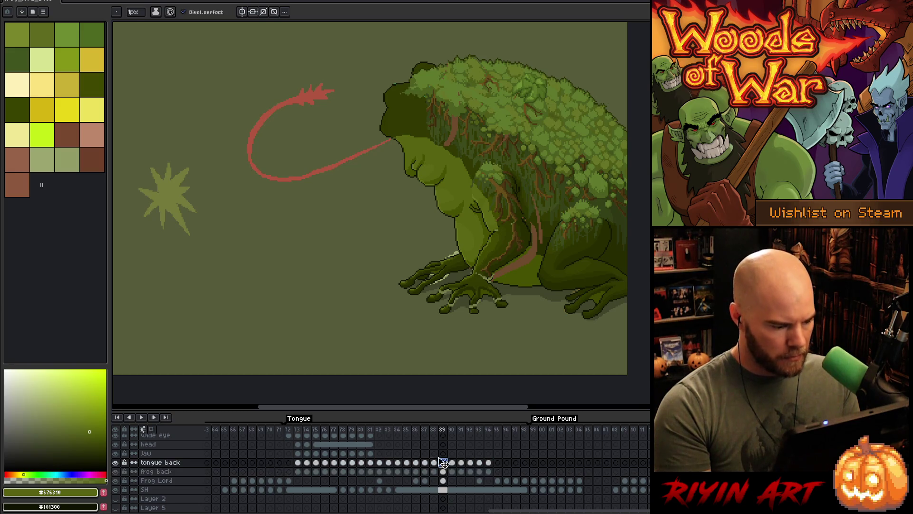
key("comma")
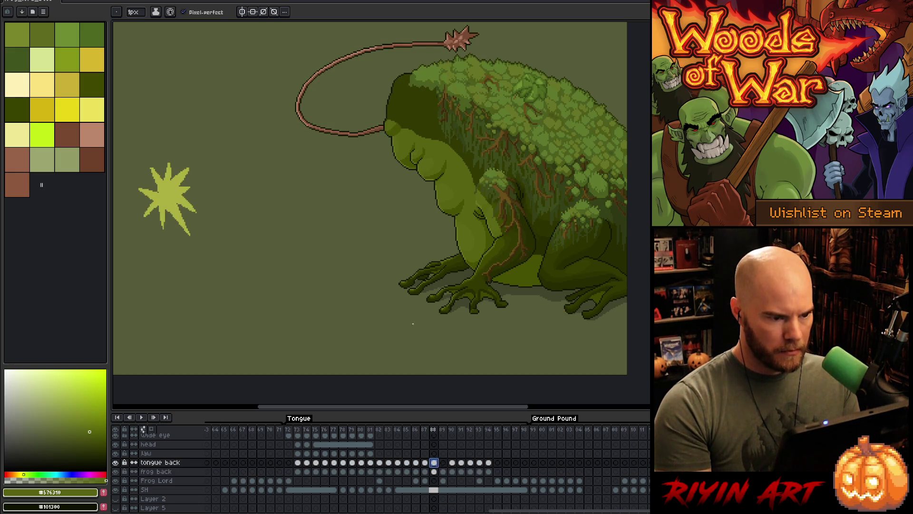
left_click_drag(350, 220, 403, 281)
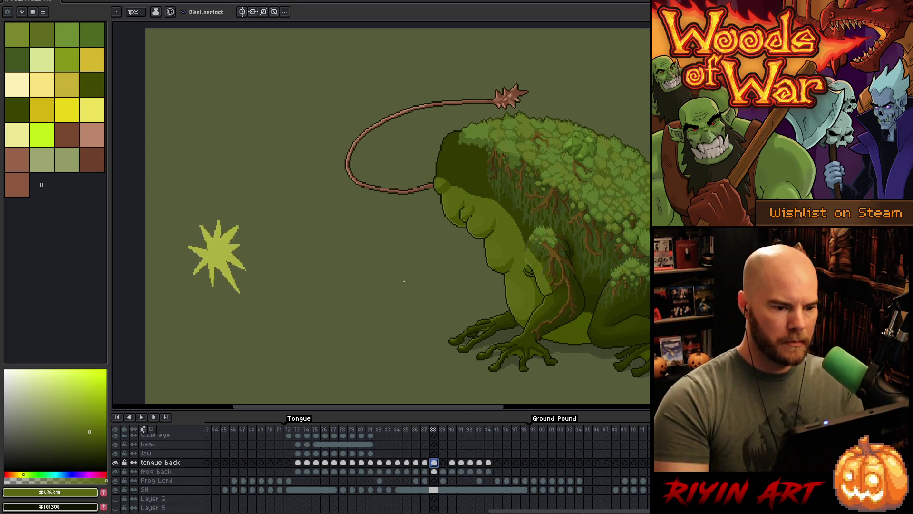
key("m")
mouse_move(535, 89)
left_mouse_down()
mouse_move(512, 110)
mouse_move(523, 74)
mouse_move(539, 86)
left_mouse_up()
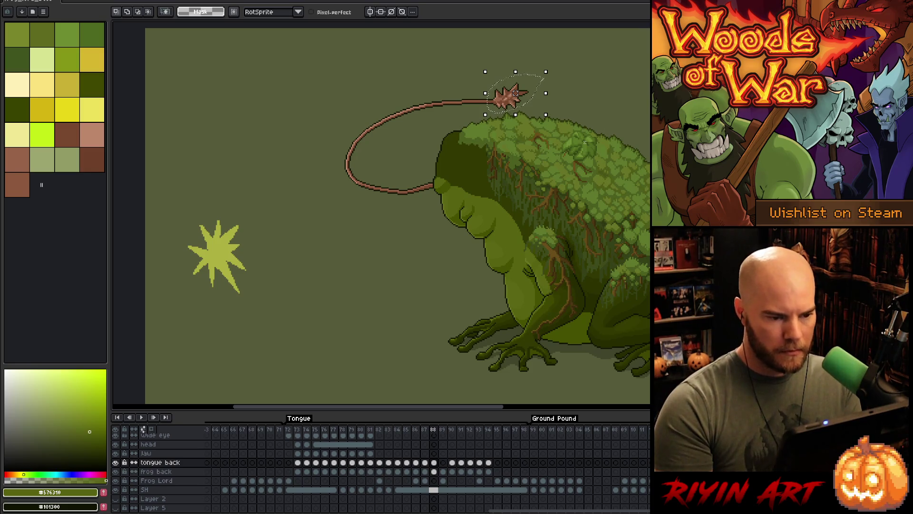
Carry the selected mace into frame 89 and place it at the red tongue's end.
scroll(523, 95, "up", 3)
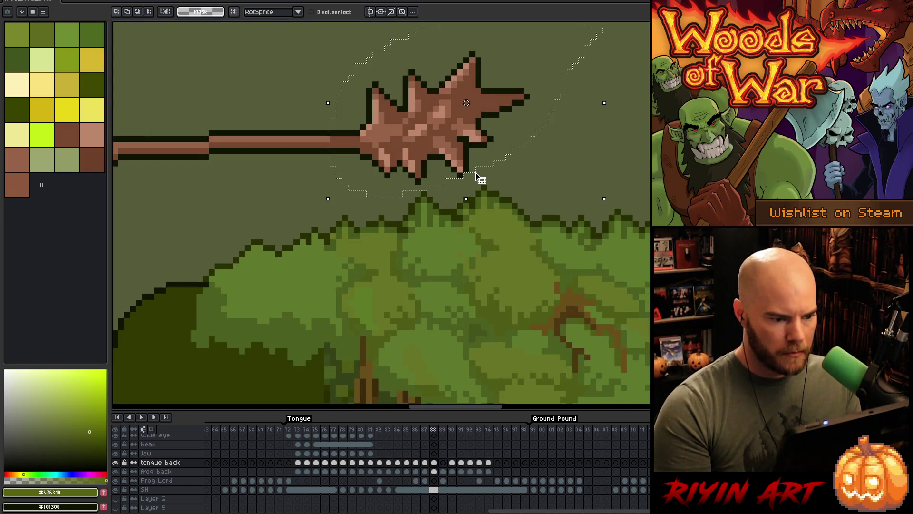
scroll(476, 175, "down", 4)
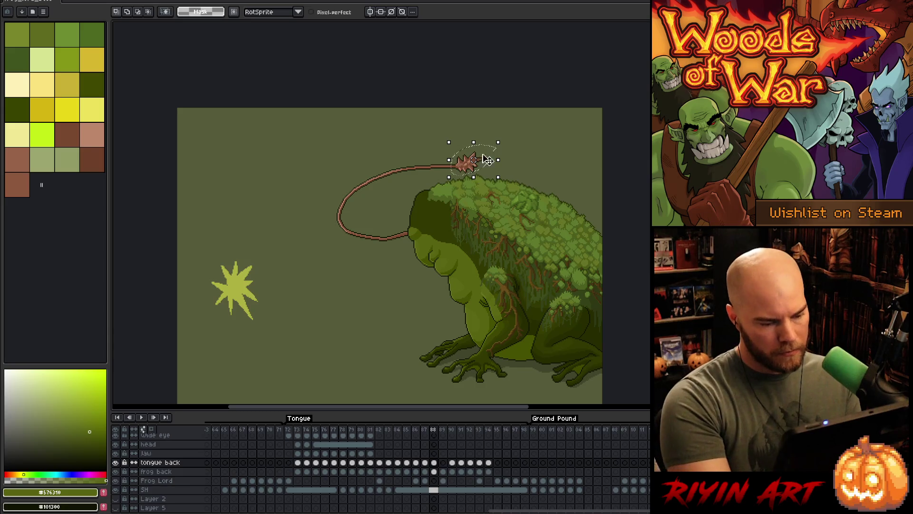
left_click(459, 168)
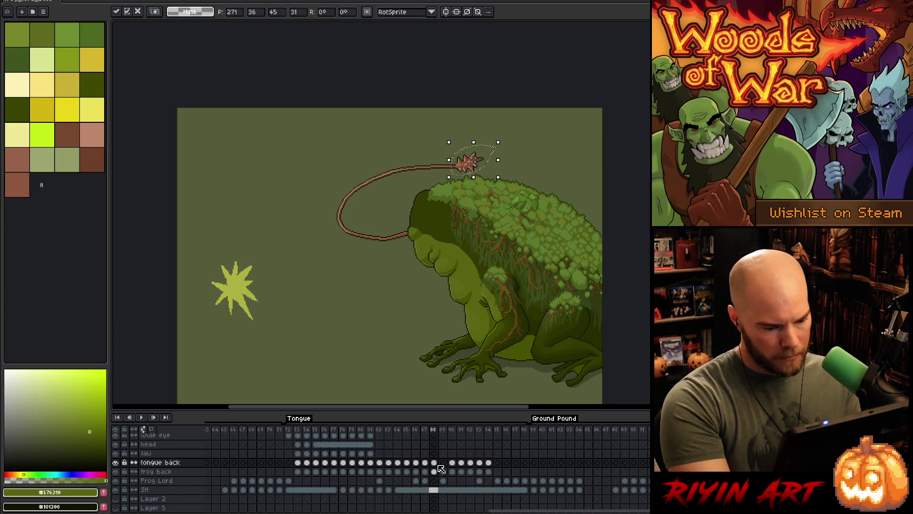
key("period")
mouse_move(474, 162)
left_mouse_down()
mouse_move(355, 202)
mouse_move(354, 213)
left_mouse_up()
scroll(332, 221, "up", 2)
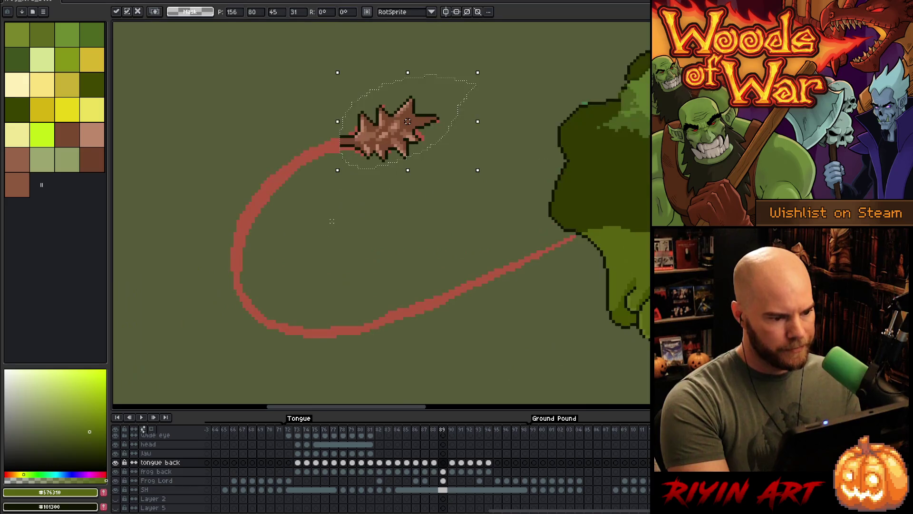
key("Return")
Paint the tongue-to-mace joint red, then sample the mace's brown as drawing colour.
key("b")
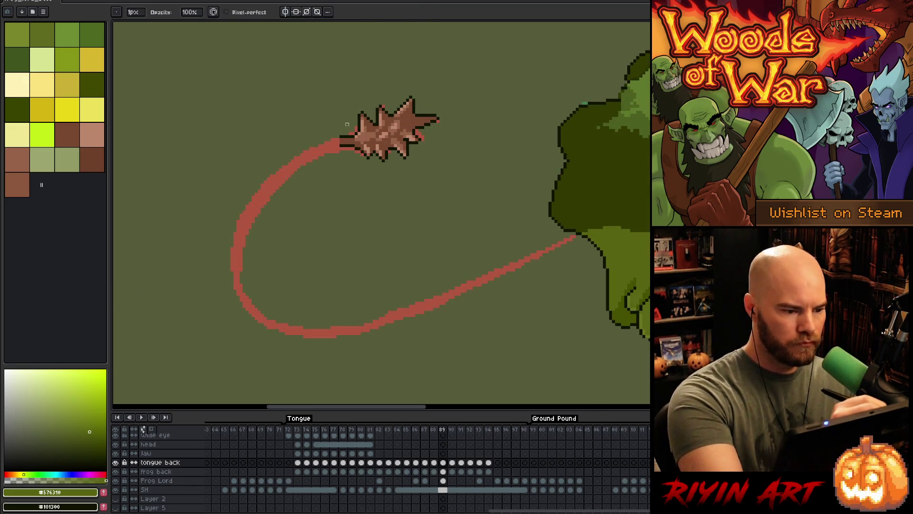
left_click_drag(349, 133, 341, 145)
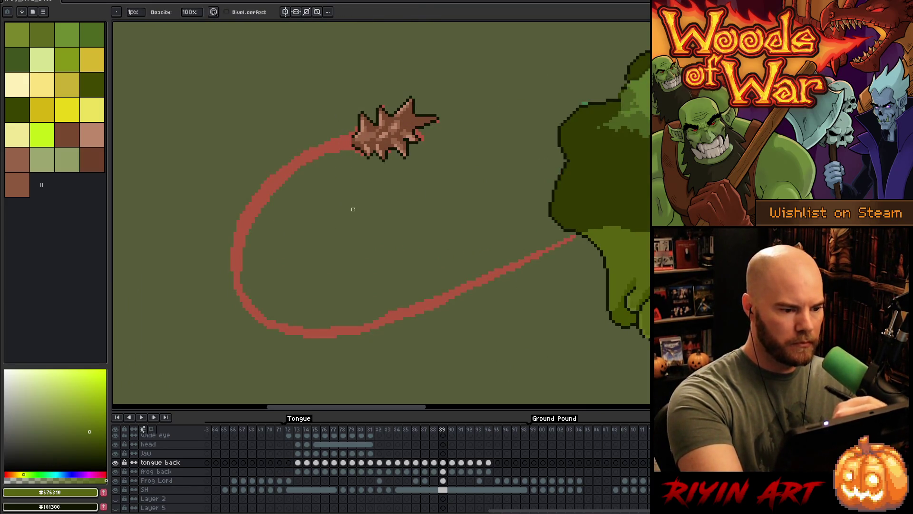
scroll(368, 206, "down", 2)
left_click_drag(400, 276, 359, 238)
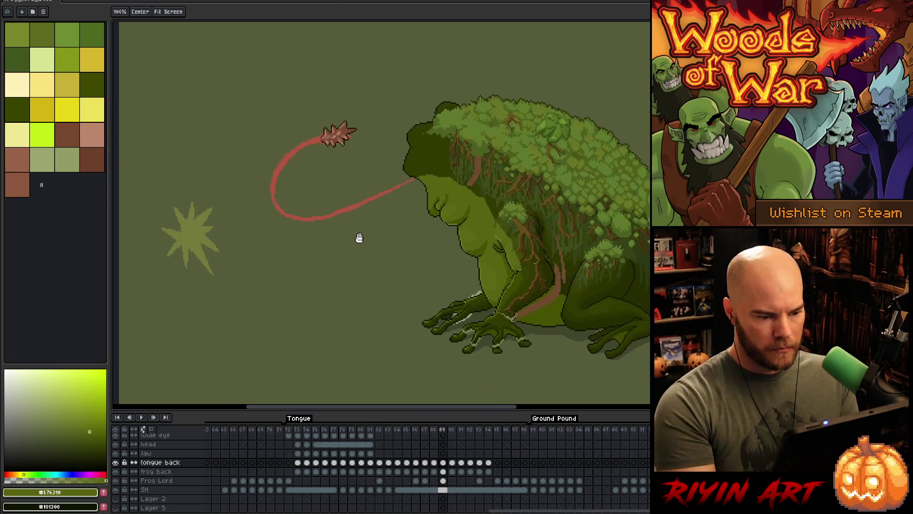
scroll(292, 138, "up", 2)
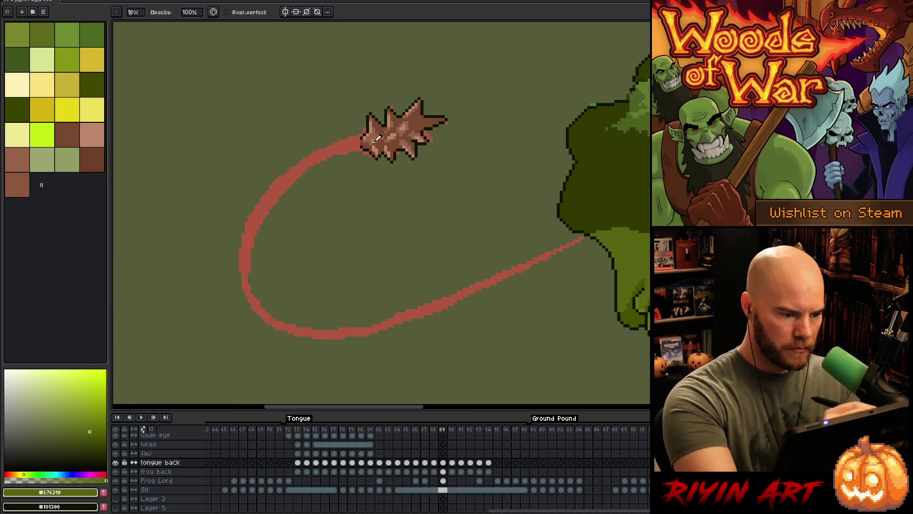
left_click(401, 130, "alt")
left_click_drag(477, 116, 456, 101)
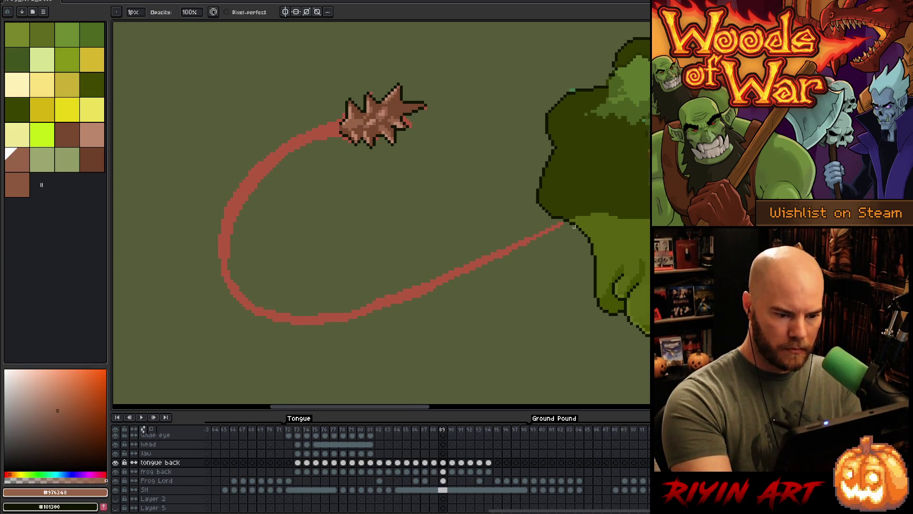
Draw a 2px brown guide curve along the tongue loop.
key("e")
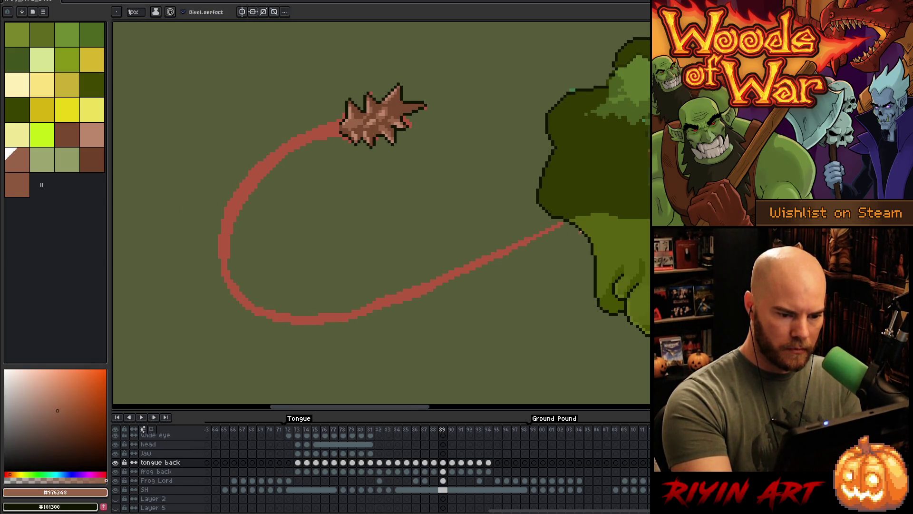
mouse_move(564, 240)
left_mouse_down()
mouse_move(443, 287)
mouse_move(246, 306)
mouse_move(298, 149)
left_mouse_up()
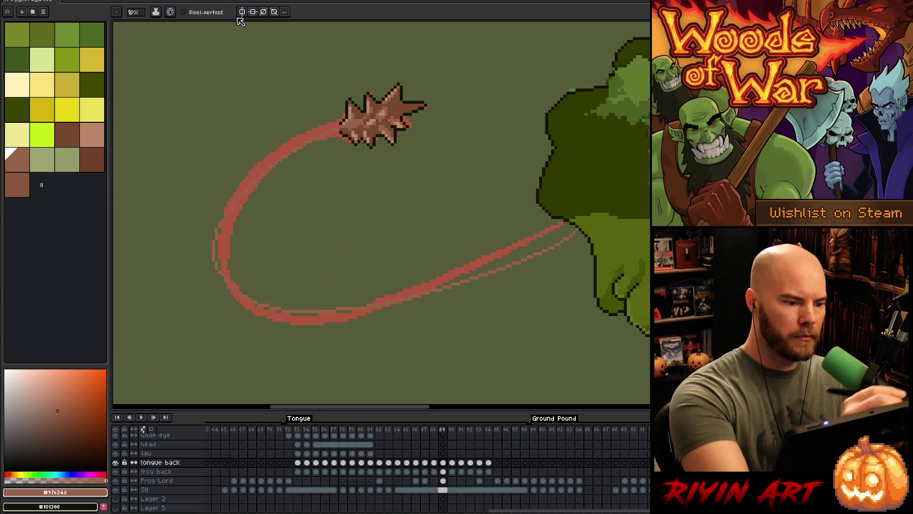
key("ctrl+z")
left_click(137, 11)
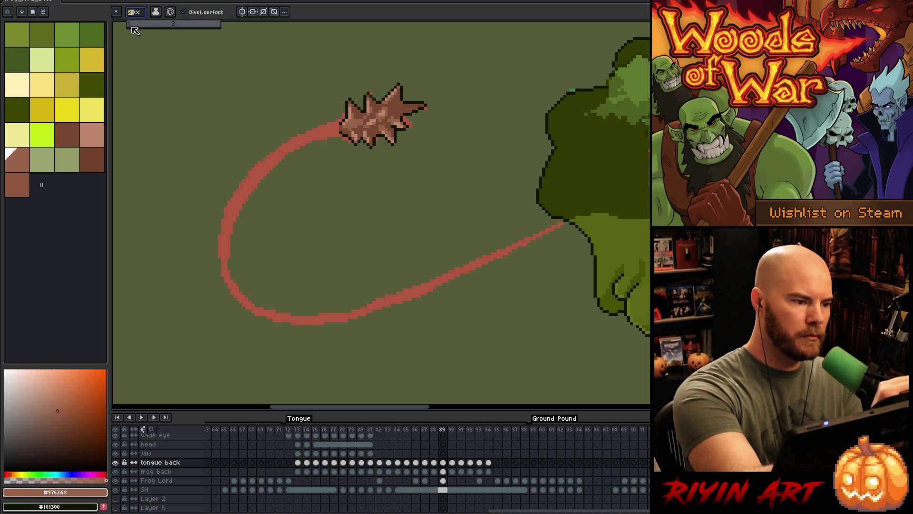
left_click(580, 234)
mouse_move(579, 234)
left_mouse_down()
mouse_move(383, 314)
mouse_move(193, 265)
mouse_move(246, 165)
mouse_move(328, 126)
left_mouse_up()
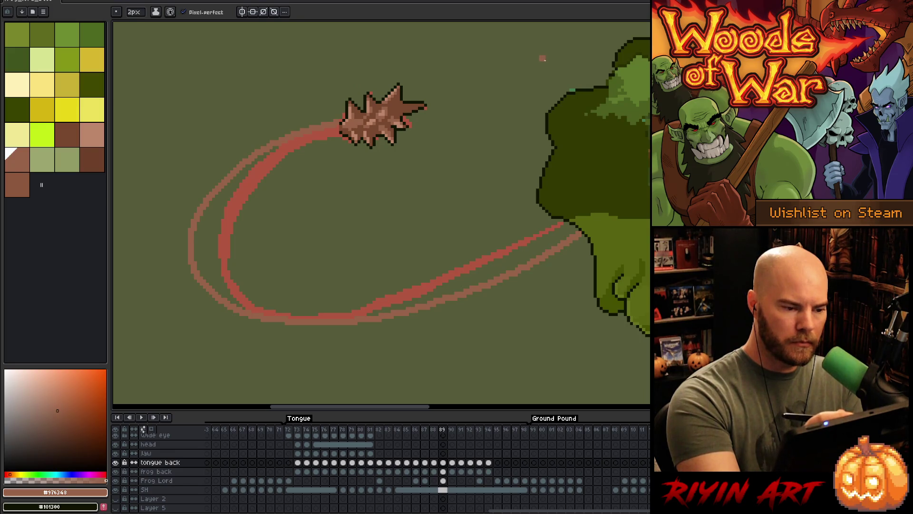
Lasso the new guide curve and nudge it into position.
key("m")
mouse_move(583, 245)
left_mouse_down()
mouse_move(566, 231)
mouse_move(457, 255)
mouse_move(328, 153)
mouse_move(332, 102)
mouse_move(181, 326)
mouse_move(352, 369)
left_mouse_up()
left_click_drag(339, 87, 340, 188)
left_click_drag(324, 265, 322, 263)
key("ctrl+d")
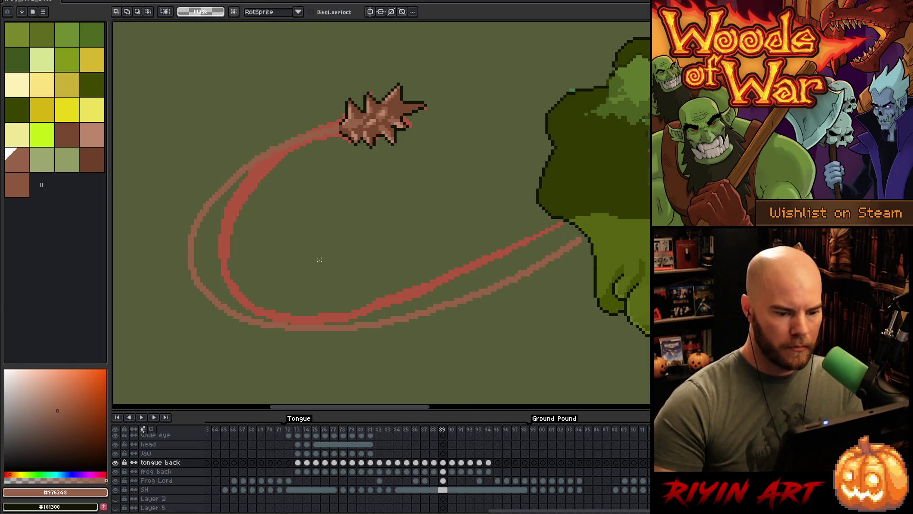
Refine the lower-left outer tongue curve with a 1px pencil.
key("b")
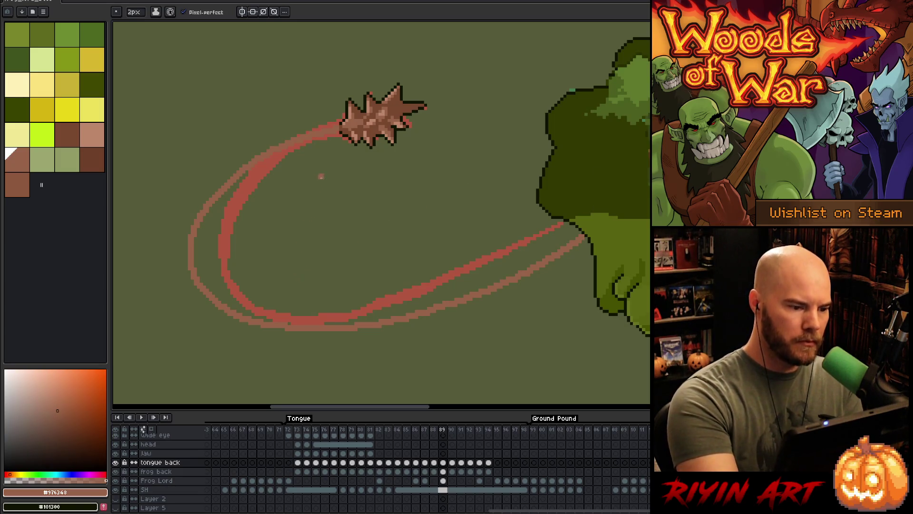
left_click(133, 12)
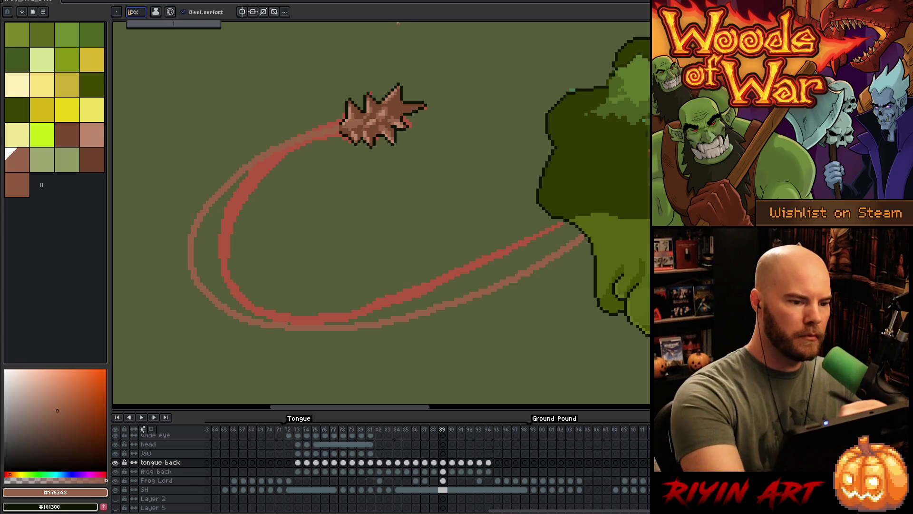
left_click(127, 24)
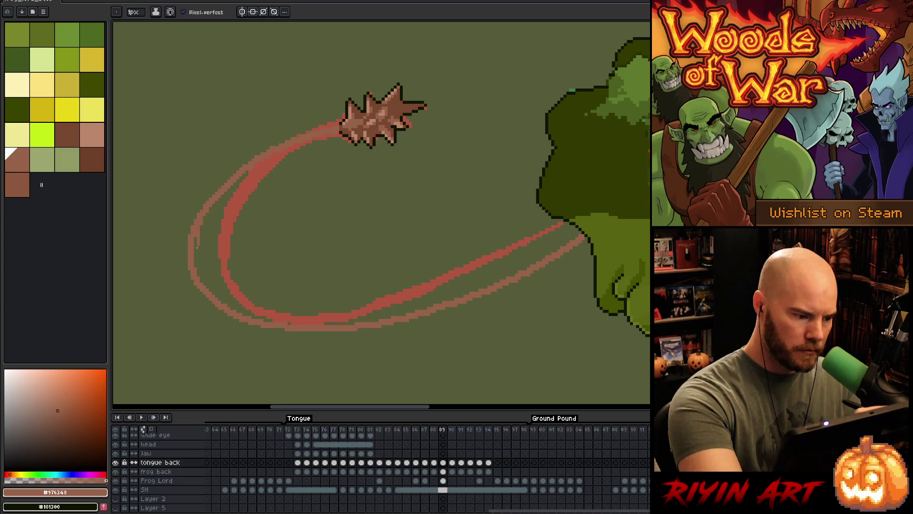
left_click_drag(196, 253, 220, 303)
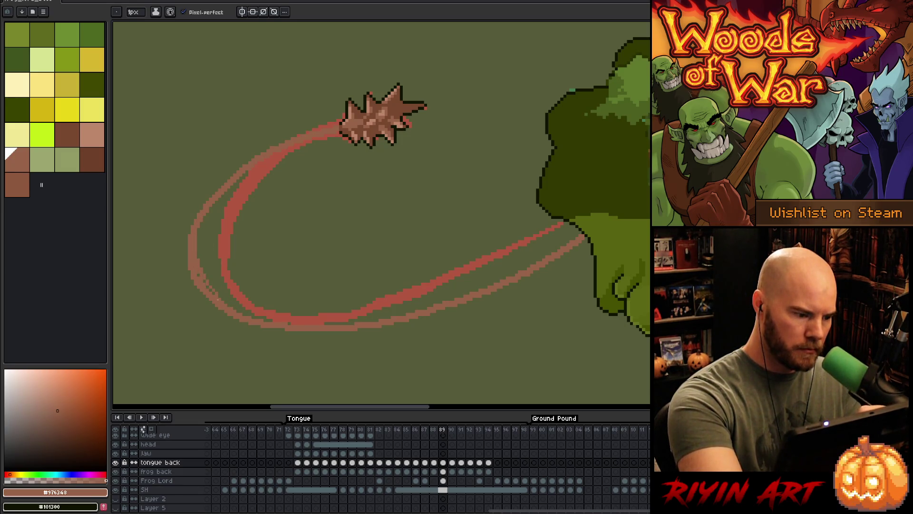
left_click_drag(219, 295, 257, 318)
key("ctrl+z")
left_click_drag(219, 295, 248, 315)
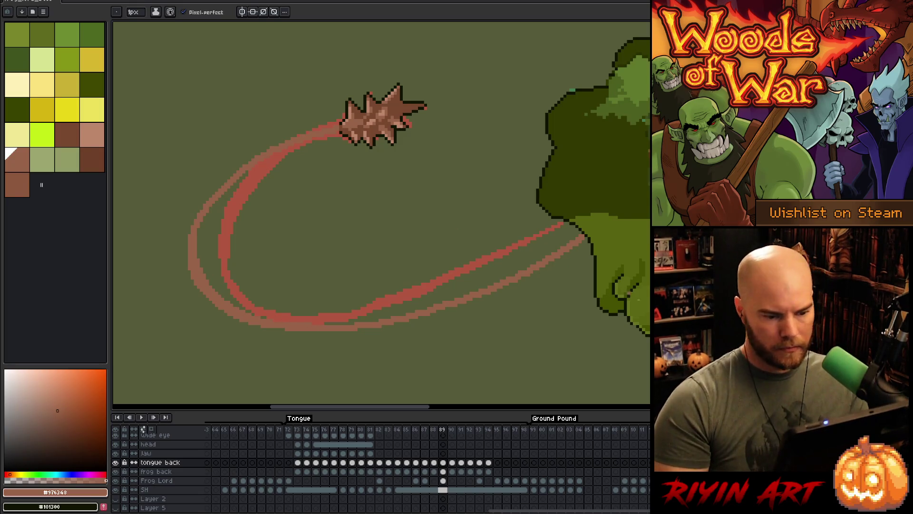
left_click(443, 481)
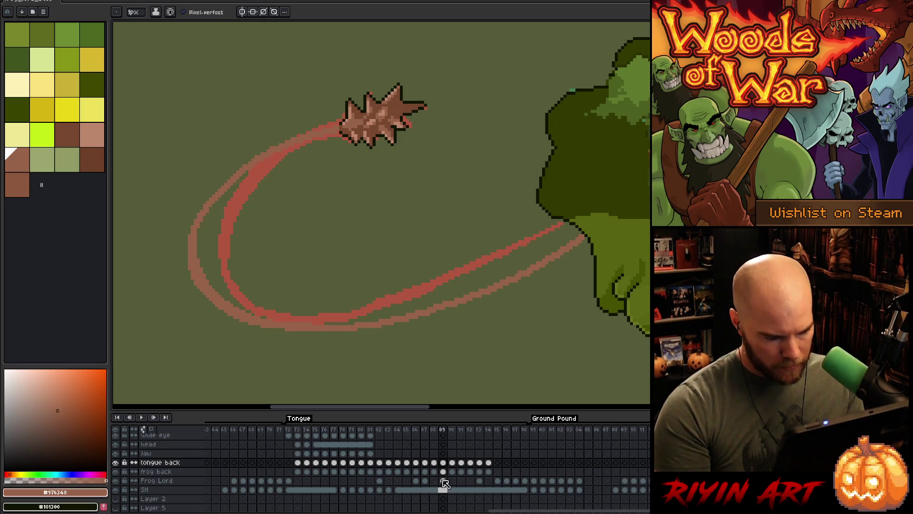
Make frame 89's tongue back cel active, showing the brown loop without red guides.
scroll(413, 302, "down", 3)
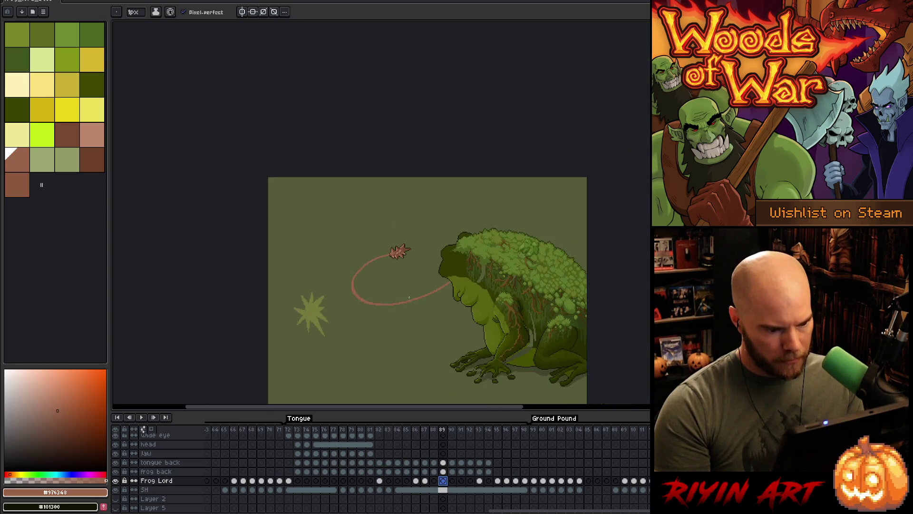
scroll(413, 306, "up", 2)
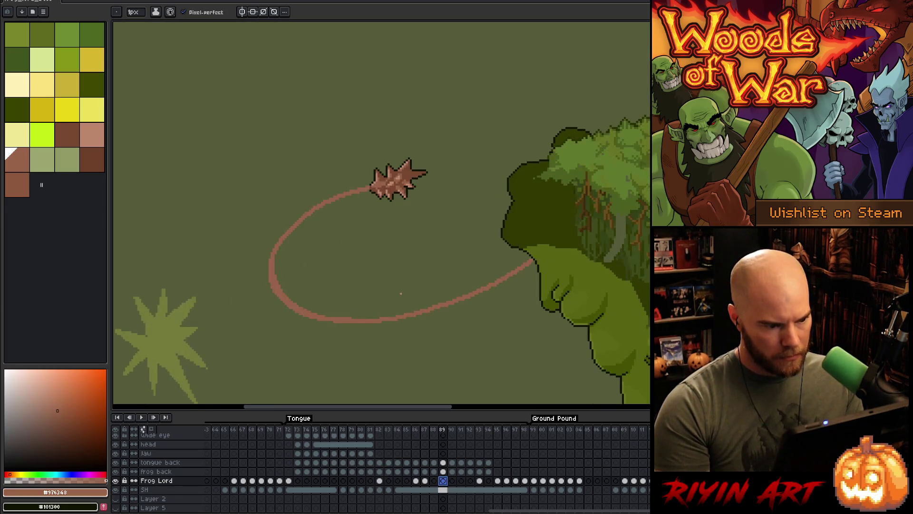
scroll(368, 261, "up", 3)
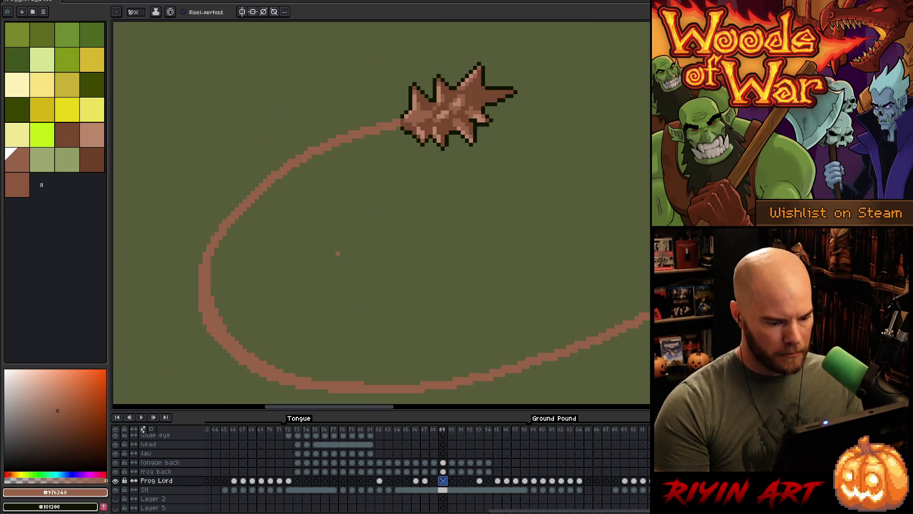
left_click_drag(446, 464, 443, 454)
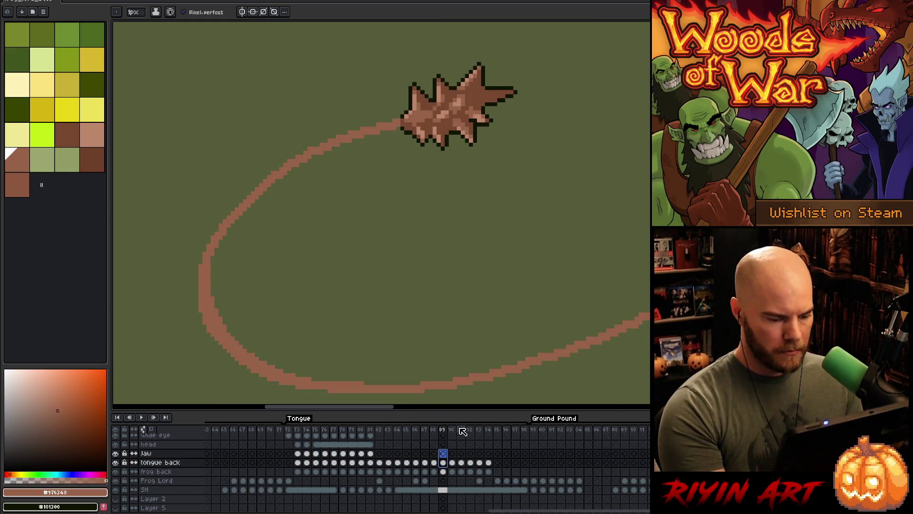
left_click(443, 462)
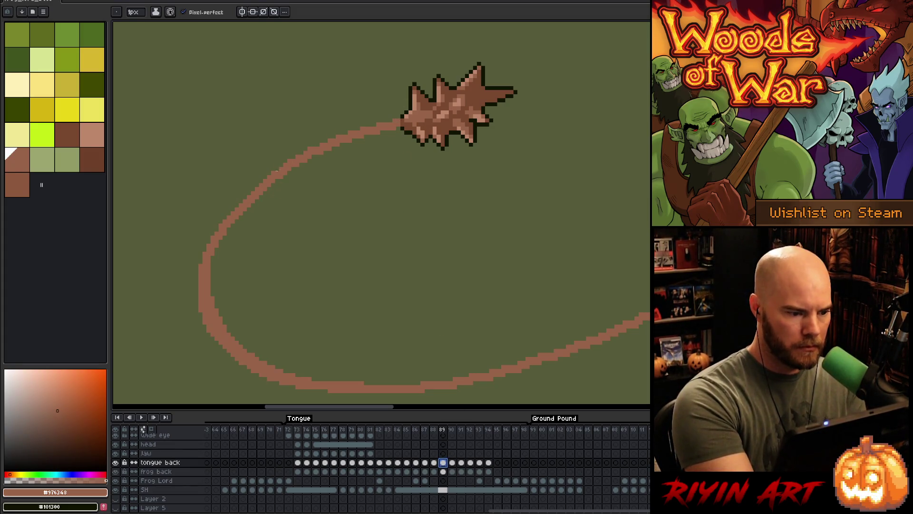
Draw extra brown pixels along the tongue's lower outline to thicken it.
key("e")
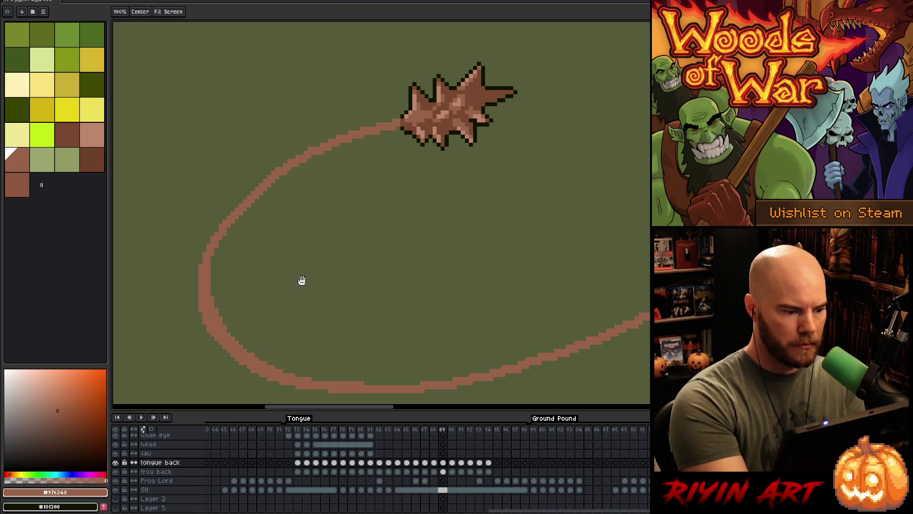
left_click_drag(295, 279, 426, 179)
left_click_drag(512, 301, 267, 265)
key("b")
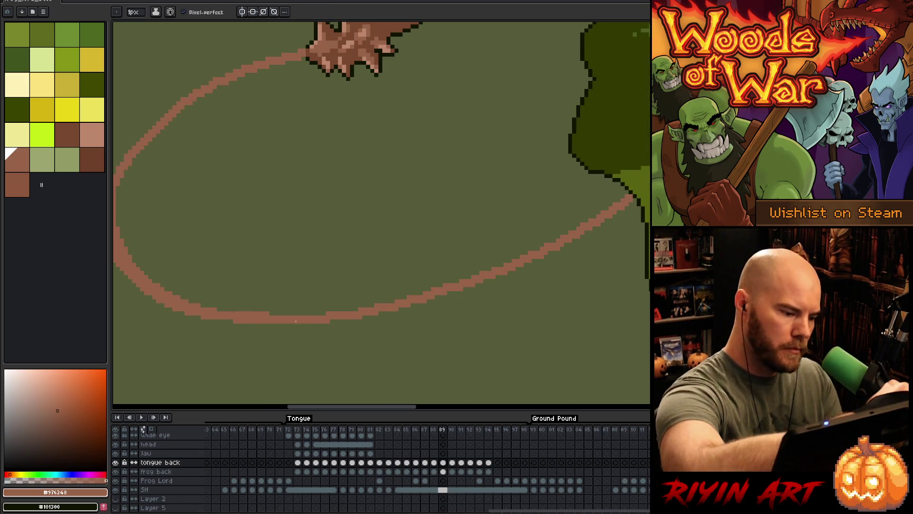
mouse_move(270, 313)
left_mouse_down()
mouse_move(346, 319)
mouse_move(496, 299)
mouse_move(508, 261)
left_mouse_up()
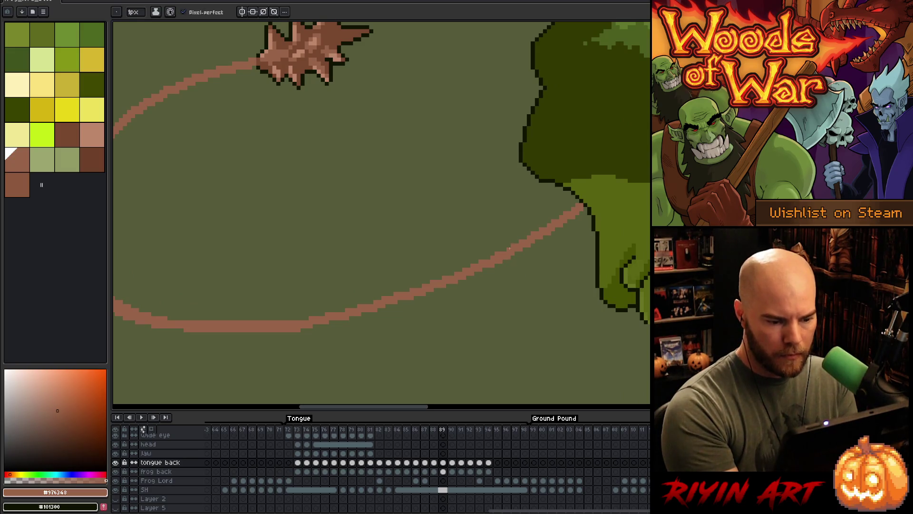
key("e")
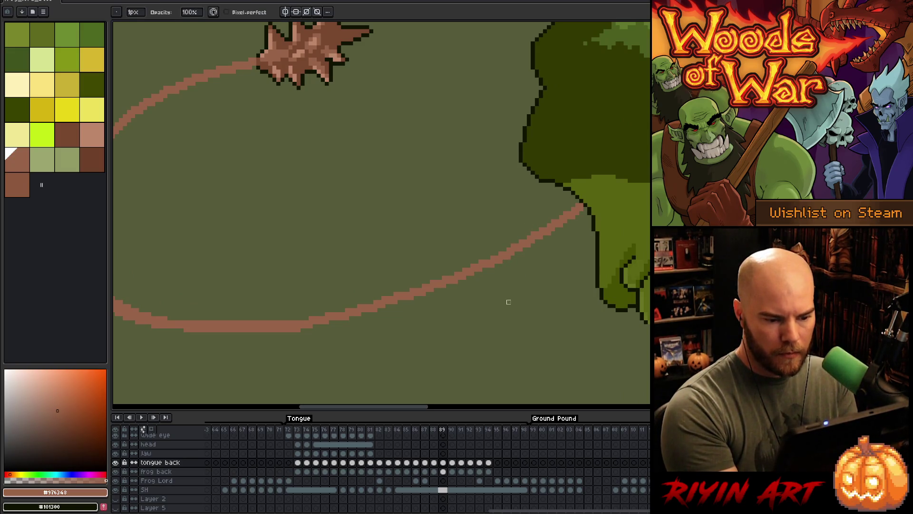
key("b")
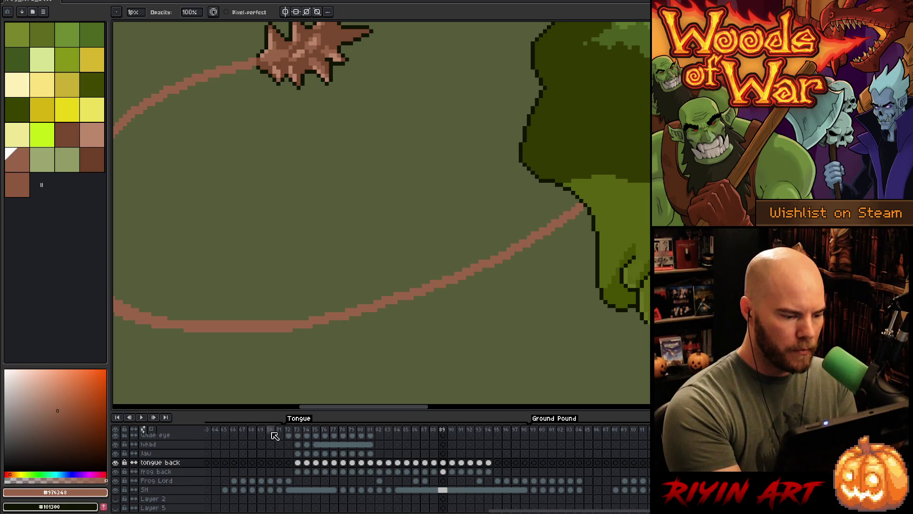
mouse_move(456, 287)
left_mouse_down()
mouse_move(486, 311)
mouse_move(550, 309)
left_mouse_up()
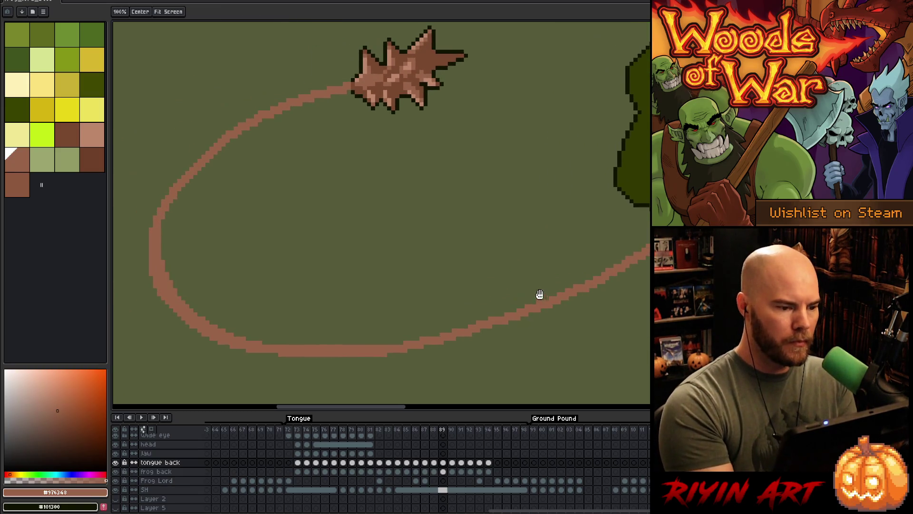
Thicken the tongue's left edge with extra brown pixels.
key("b")
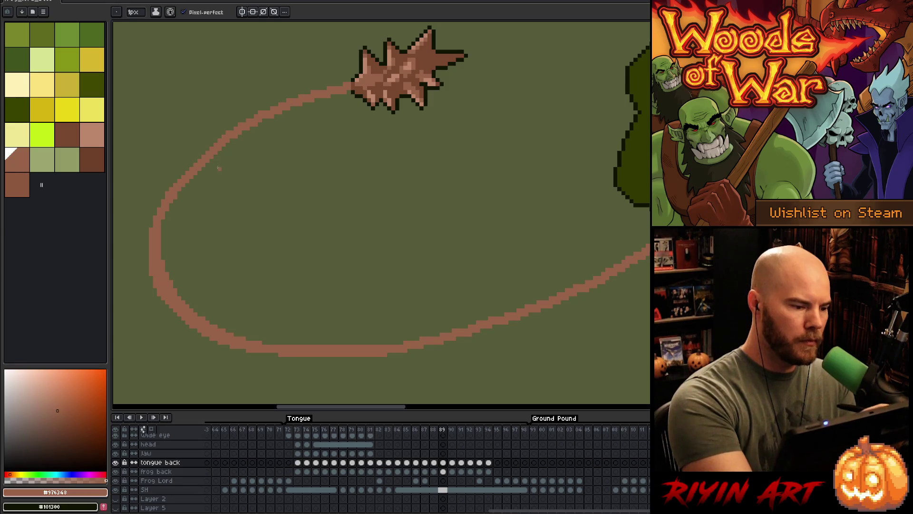
key("e")
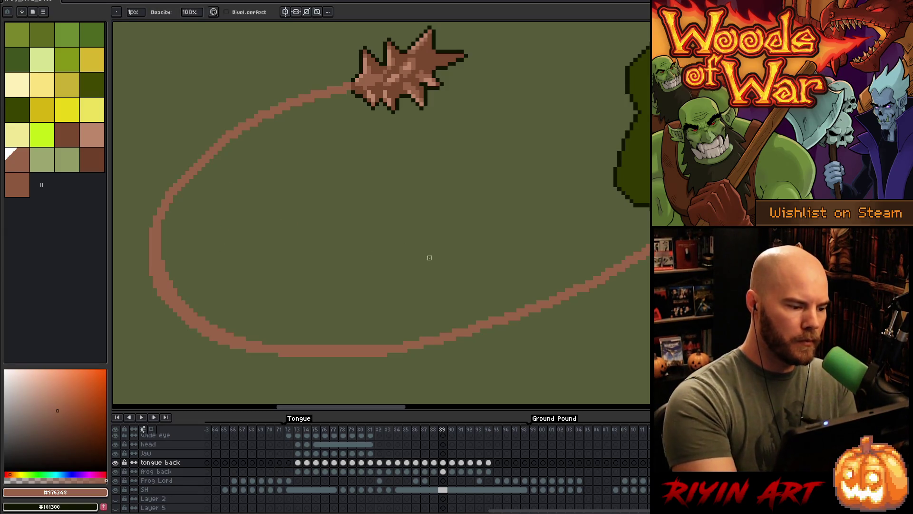
key("b")
left_click_drag(163, 220, 164, 278)
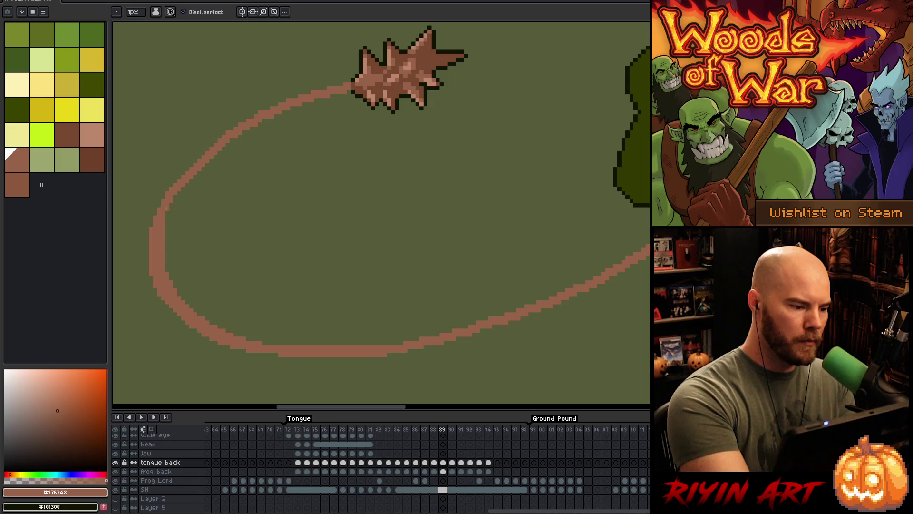
left_click_drag(167, 222, 167, 211)
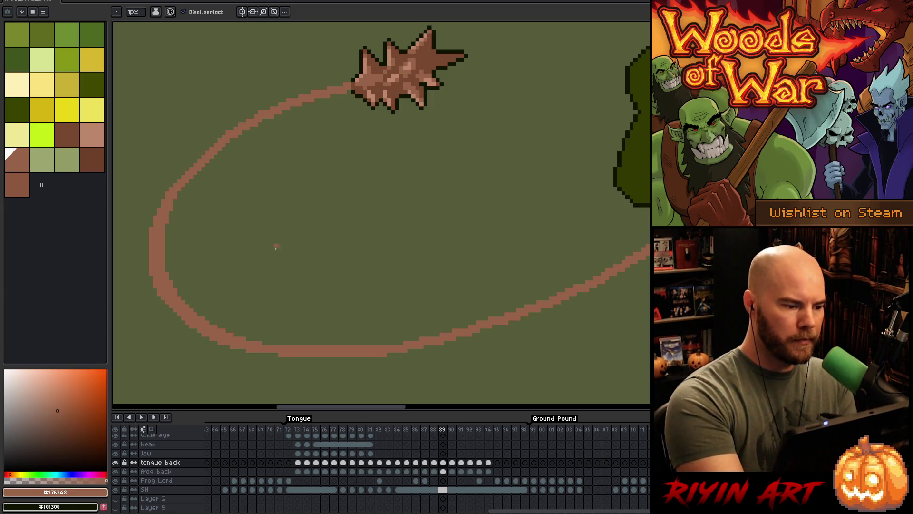
mouse_move(223, 135)
left_mouse_down()
mouse_move(174, 183)
mouse_move(225, 132)
left_mouse_up()
key("ctrl+z")
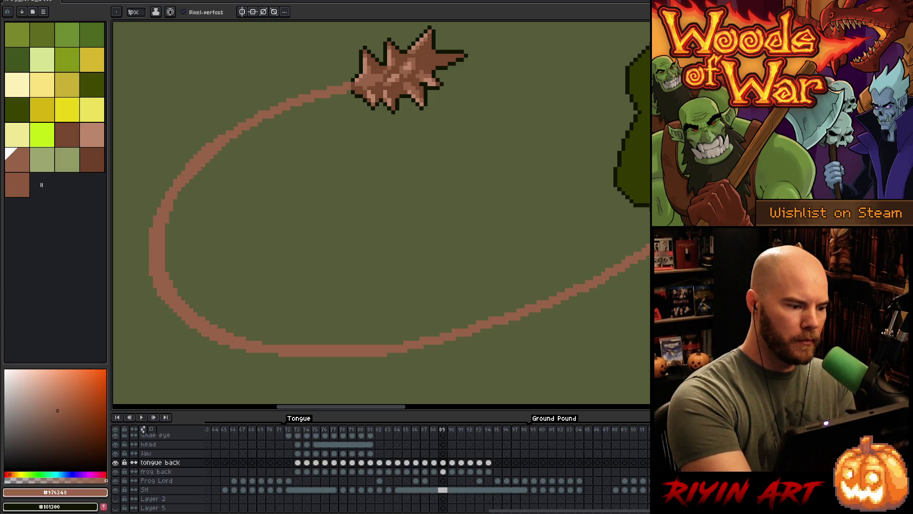
Redraw the tongue's lower-left edge with a sampled colour, then save the file.
key("b")
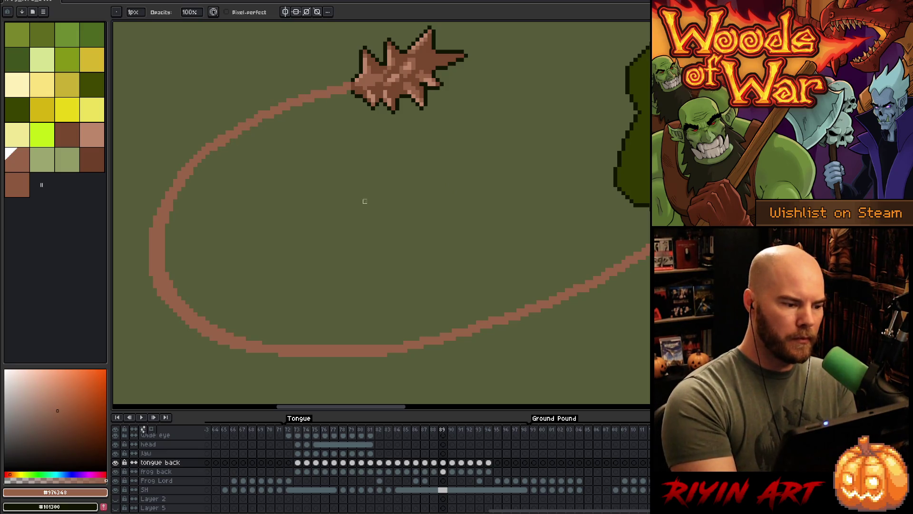
key("b")
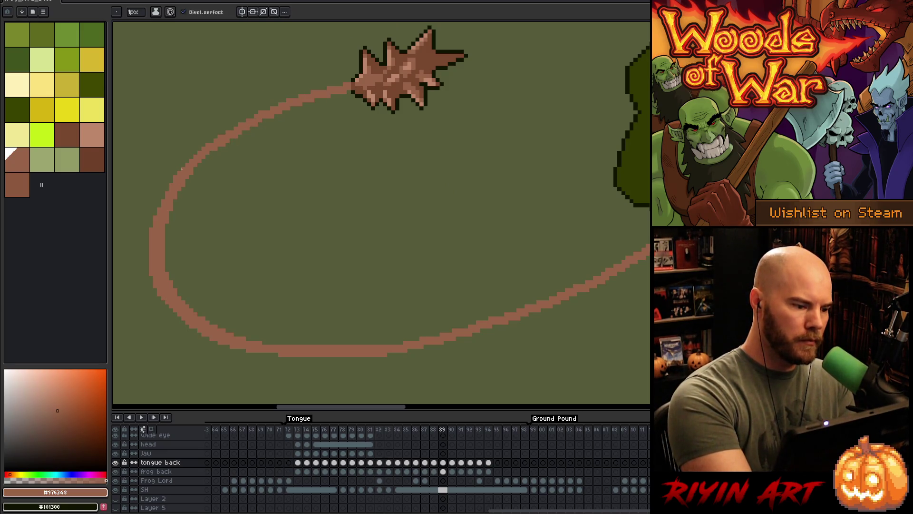
key("b")
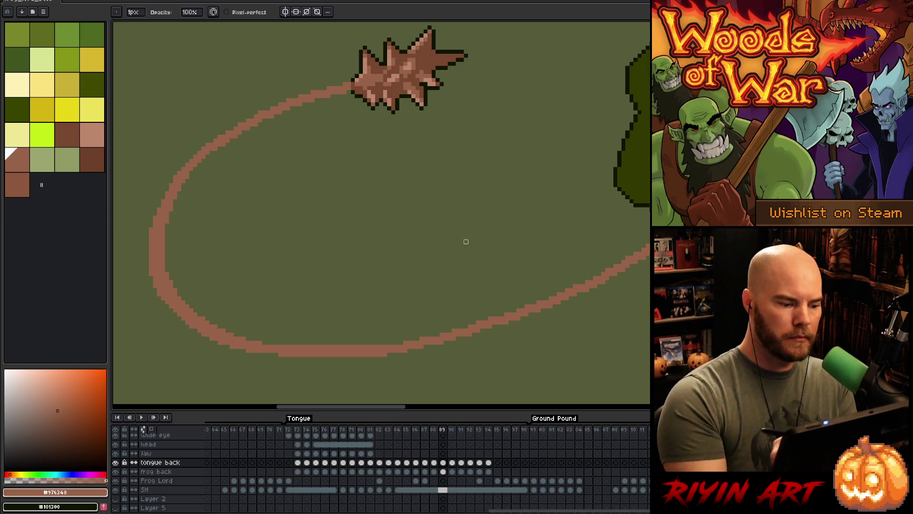
left_click_drag(501, 311, 490, 302)
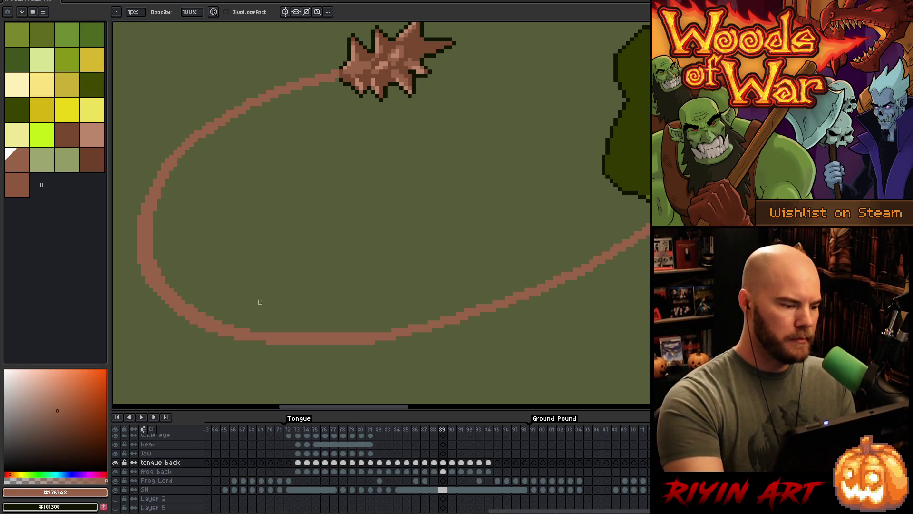
key("i")
key("b")
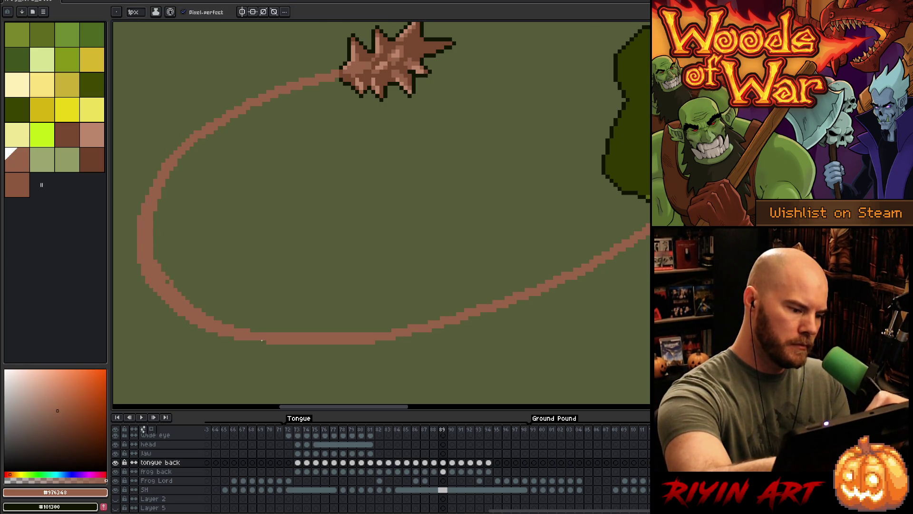
mouse_move(218, 317)
left_mouse_down()
mouse_move(191, 309)
mouse_move(274, 333)
left_mouse_up()
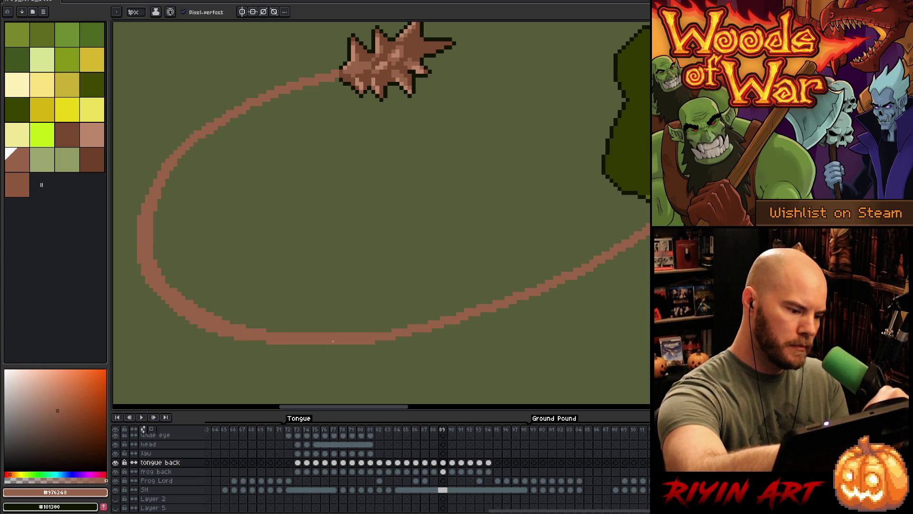
key("e")
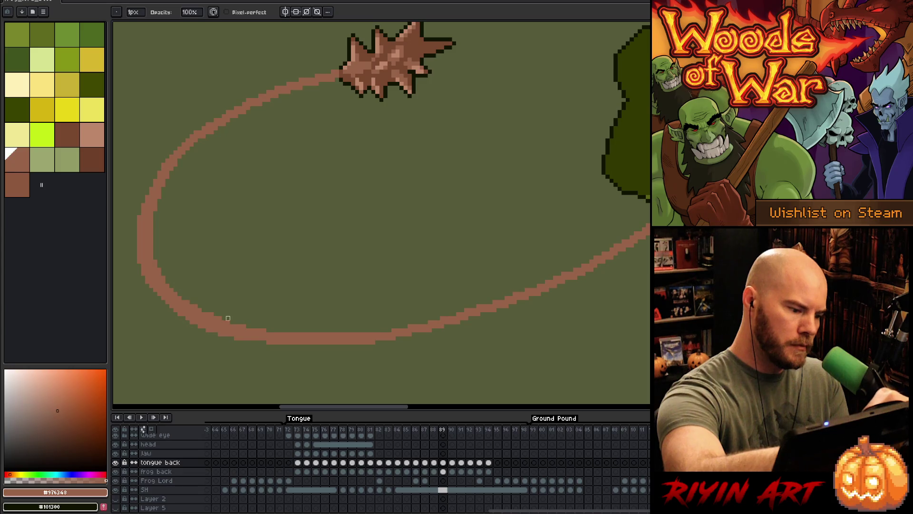
key("b")
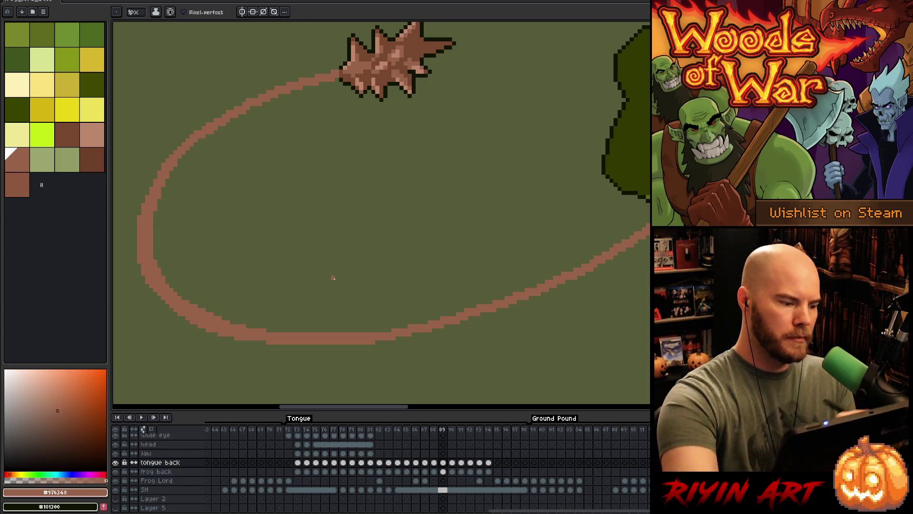
key("ctrl+g")
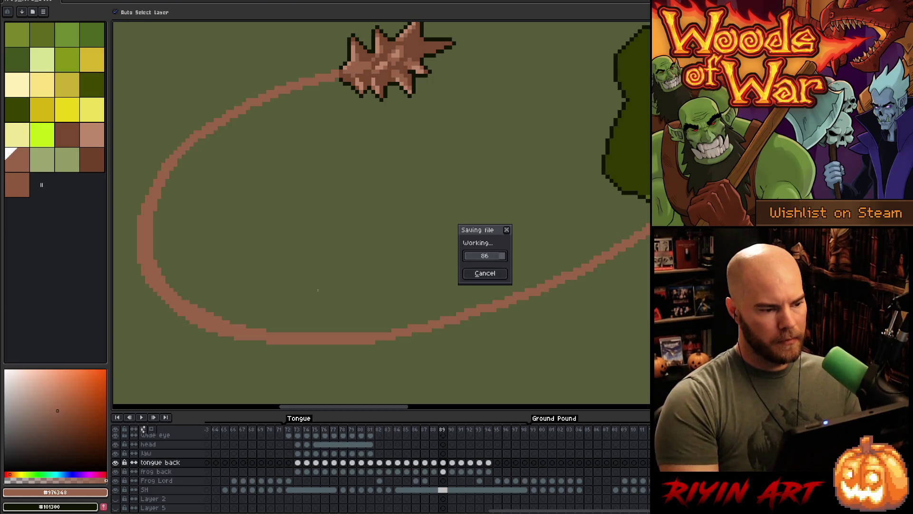
Lasso the whole tongue loop, apply a dark outline, and deselect.
key("Escape")
scroll(309, 264, "down", 3)
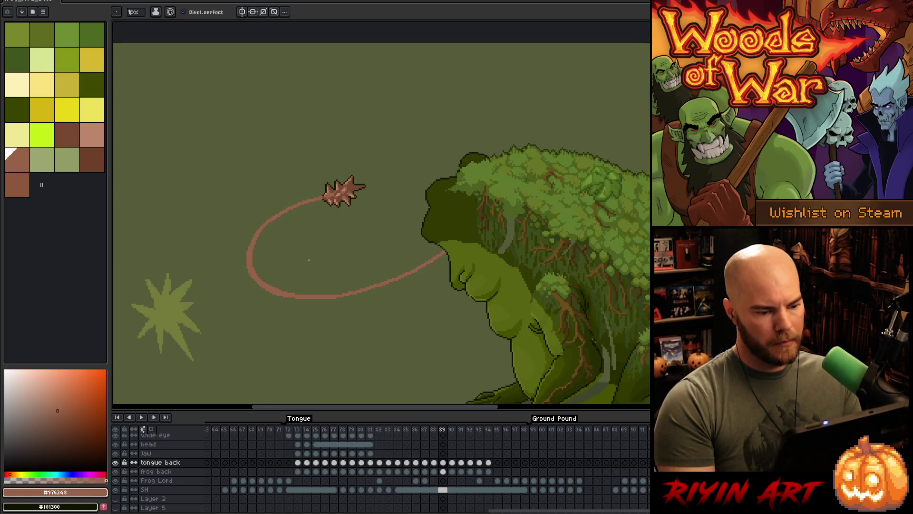
scroll(308, 259, "up", 1)
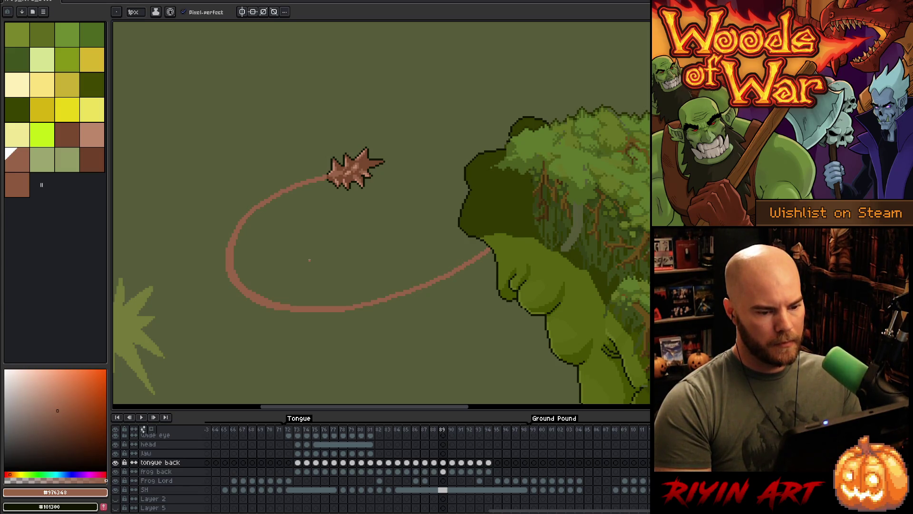
key("m")
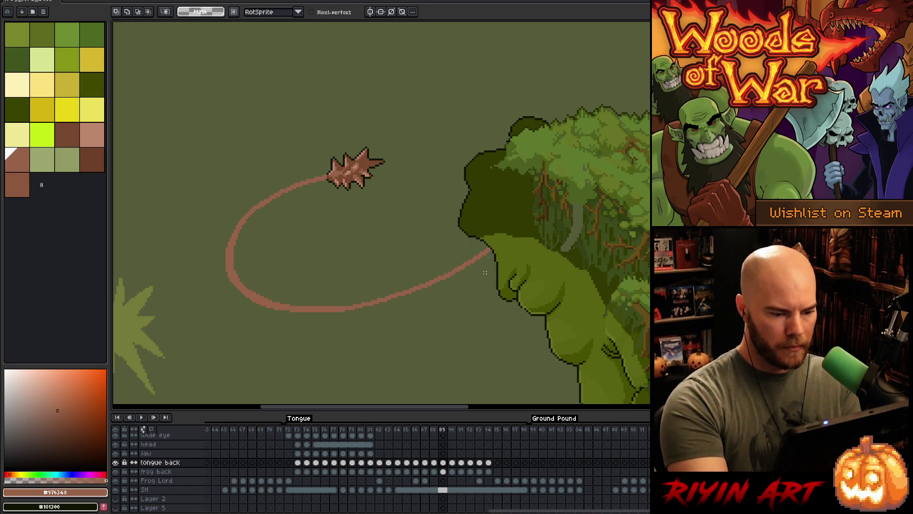
mouse_move(325, 185)
left_mouse_down()
mouse_move(325, 164)
mouse_move(179, 255)
mouse_move(538, 292)
mouse_move(300, 264)
left_mouse_up()
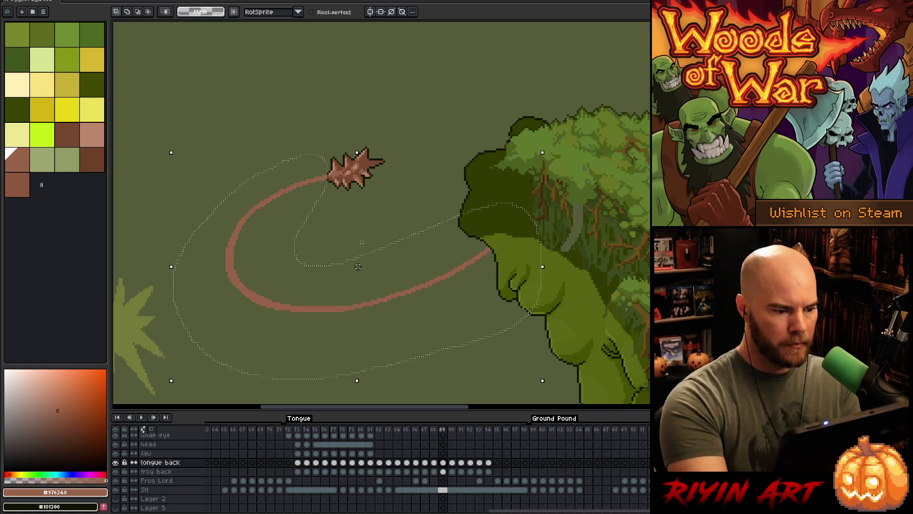
left_click(357, 266, "alt")
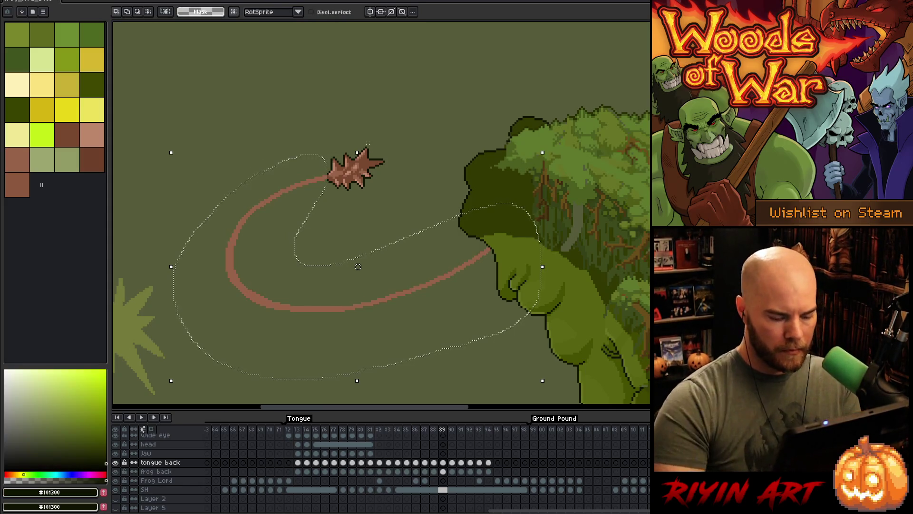
key("space")
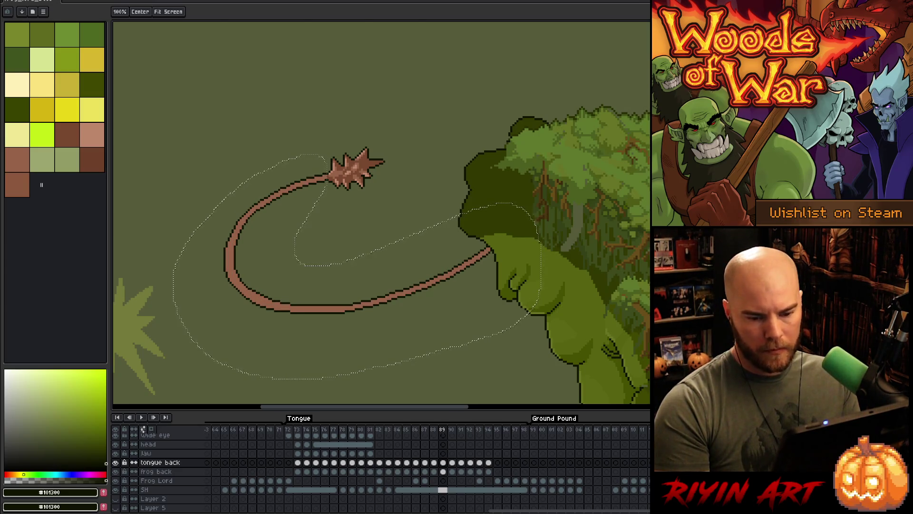
key("ctrl+d")
Reselect the tongue area and pick the tongue's brown with the pencil.
left_click_drag(462, 293, 467, 275)
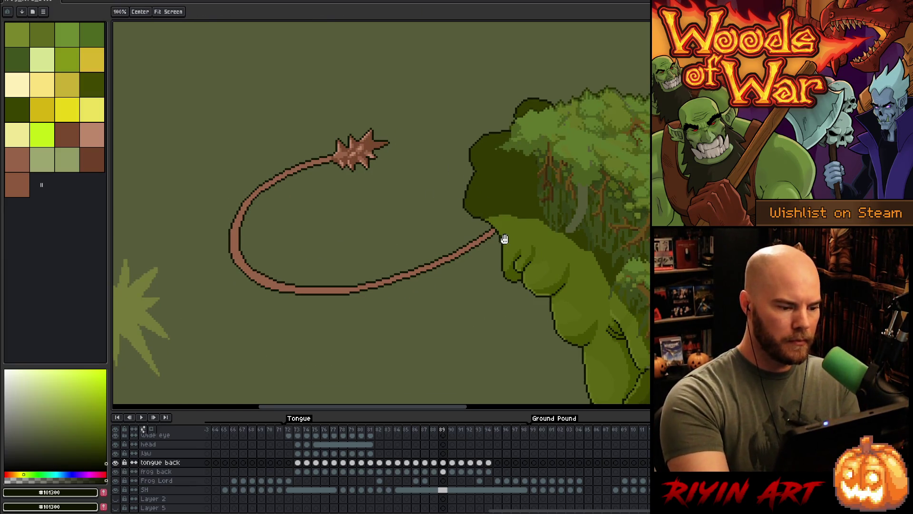
key("ctrl+shift+d")
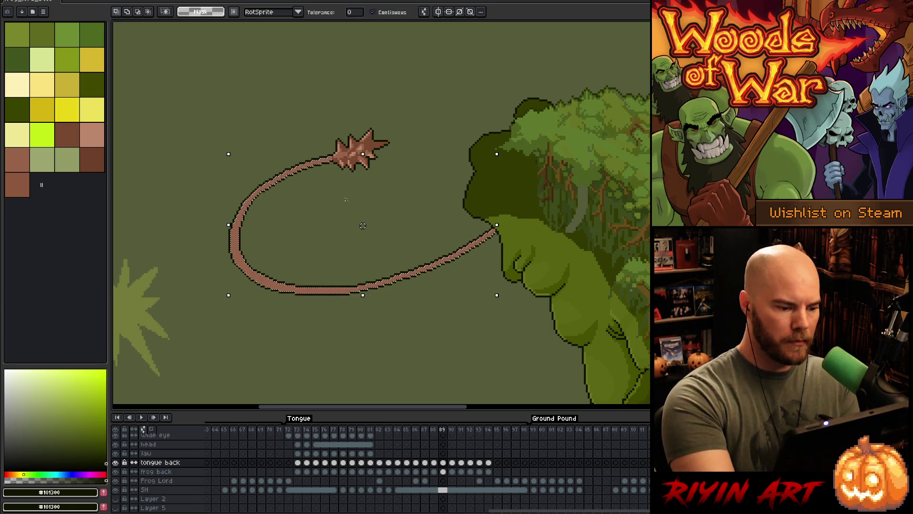
key("b")
left_click(472, 243, "alt")
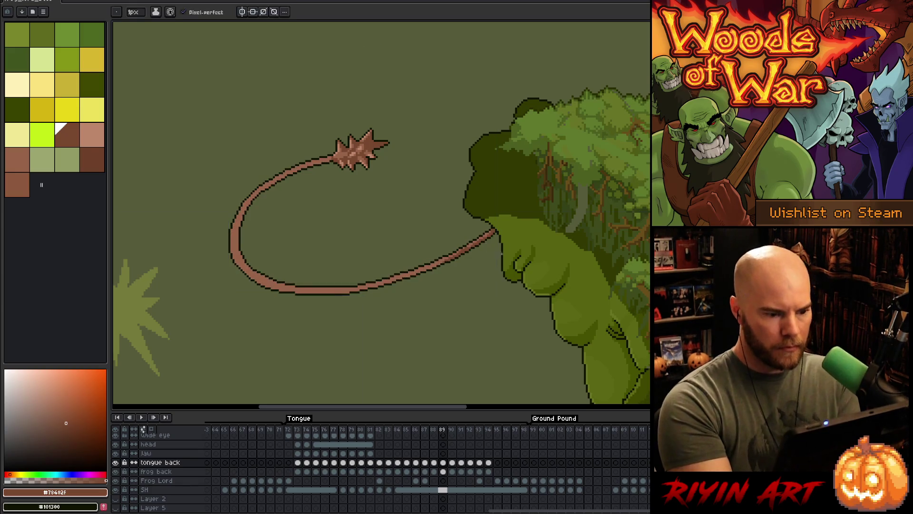
Darken the tongue's bottom edge near the mouth with the darker brown.
scroll(465, 306, "up", 3)
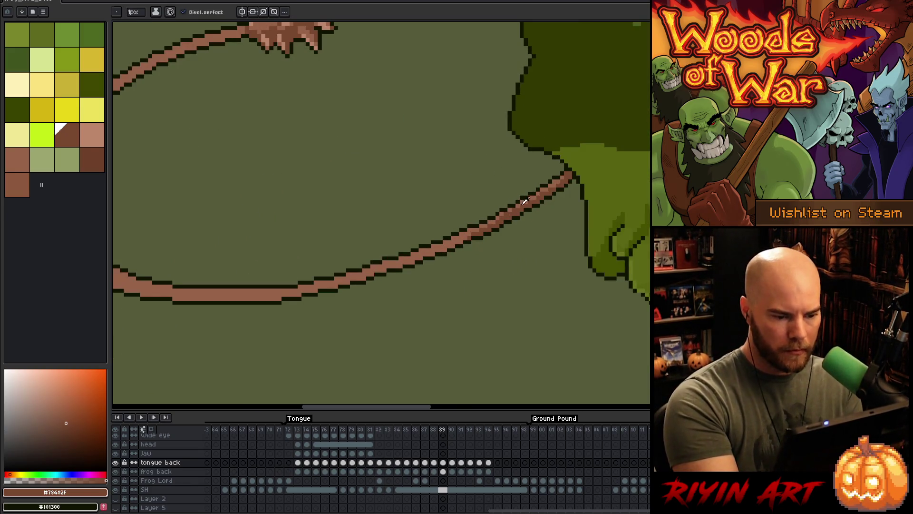
left_click(513, 209, "alt")
left_click(471, 238, "alt")
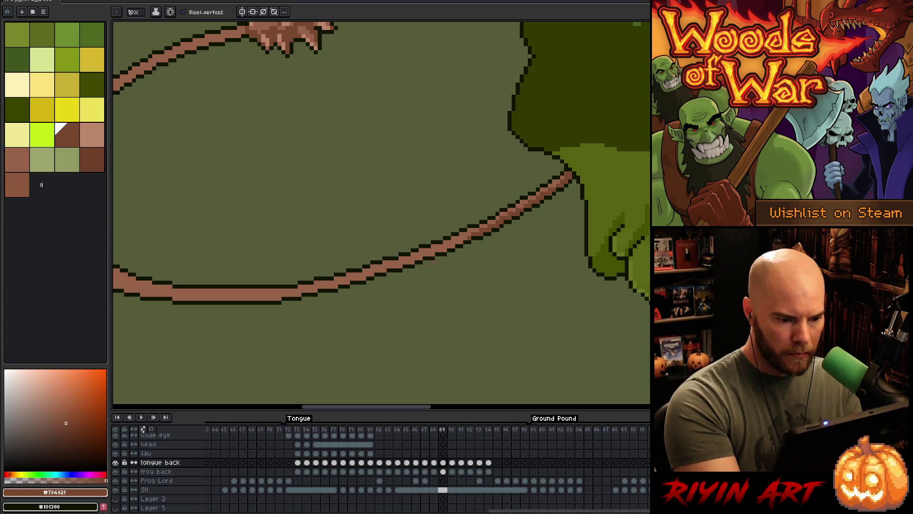
mouse_move(465, 239)
left_mouse_down()
mouse_move(418, 254)
mouse_move(440, 240)
mouse_move(365, 277)
left_mouse_up()
mouse_move(415, 262)
left_mouse_down()
mouse_move(352, 283)
mouse_move(377, 272)
mouse_move(399, 281)
mouse_move(464, 270)
left_mouse_up()
mouse_move(409, 274)
left_mouse_down()
mouse_move(423, 269)
mouse_move(292, 278)
left_mouse_up()
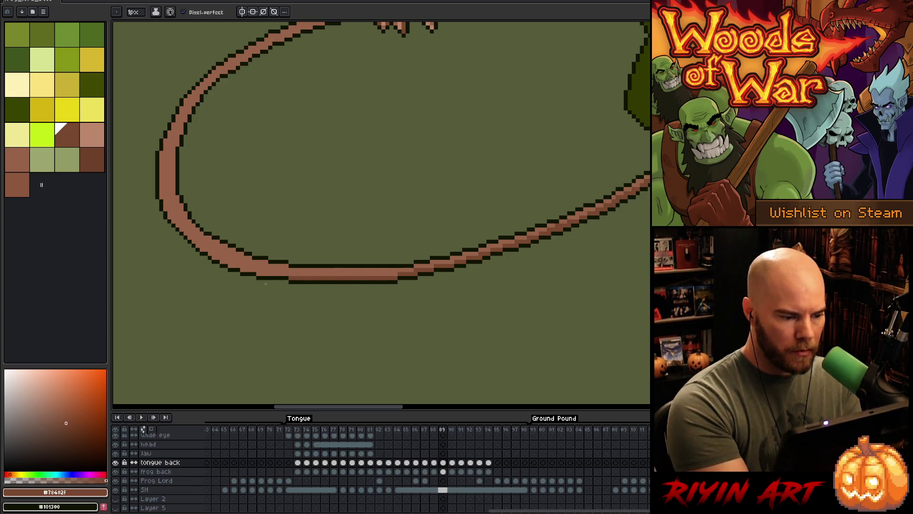
left_click_drag(401, 274, 256, 275)
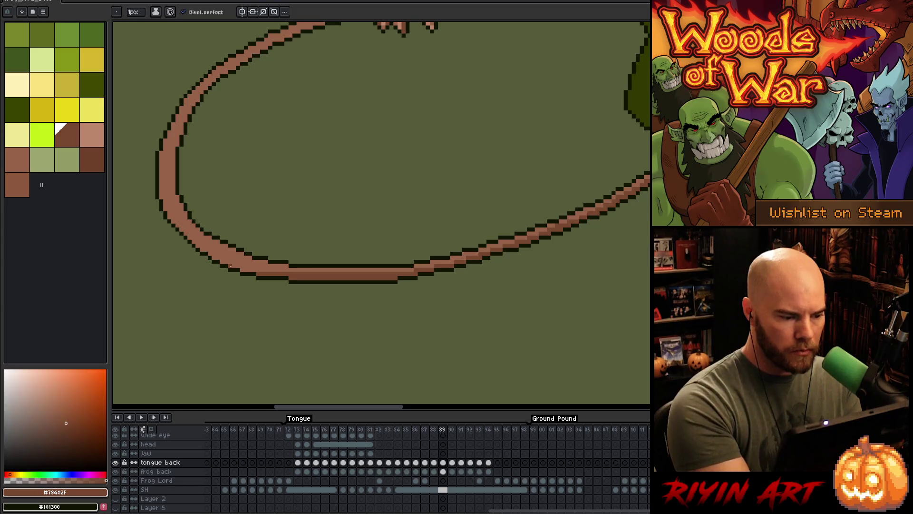
Shade the tongue's inner lower-left and upper-left curve in darker brown.
left_click_drag(212, 256, 257, 272)
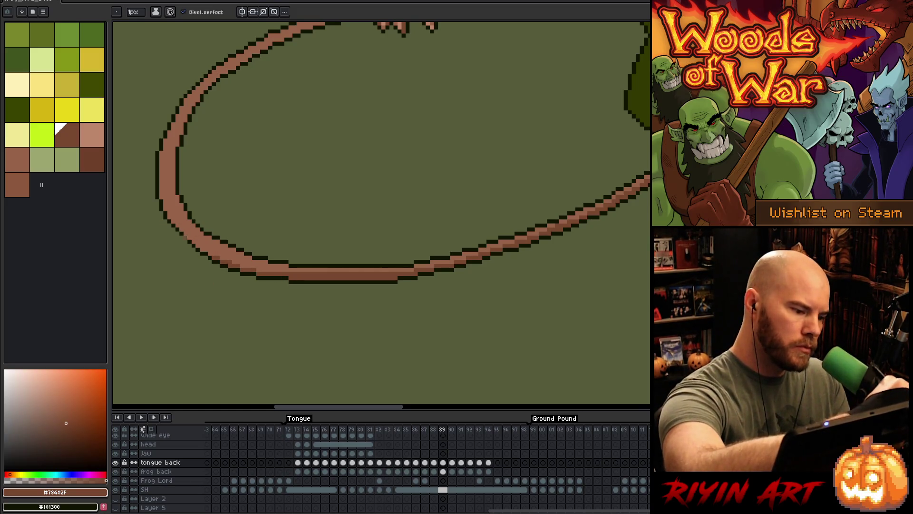
left_click_drag(180, 212, 235, 250)
mouse_move(183, 210)
left_mouse_down()
mouse_move(175, 194)
mouse_move(185, 125)
left_mouse_up()
key("ctrl+z")
left_click_drag(172, 157, 188, 117)
key("ctrl+z")
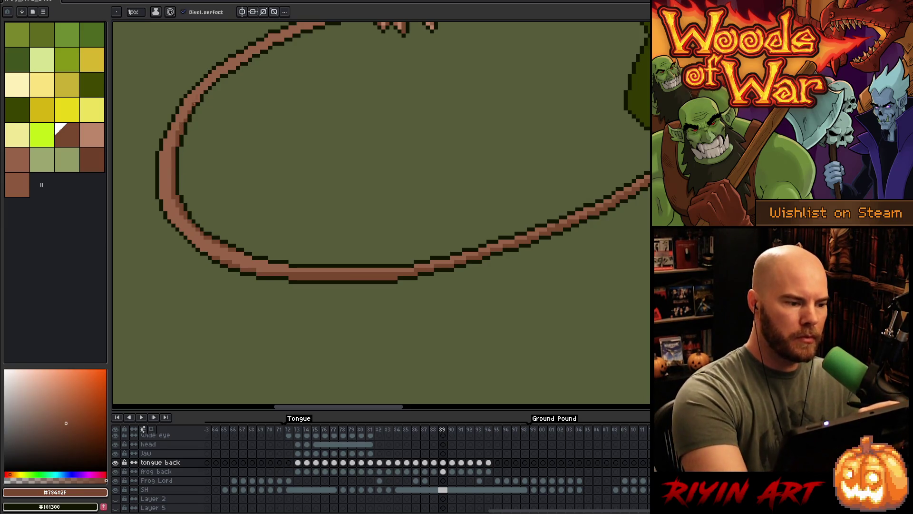
left_click_drag(234, 179, 342, 272)
left_click_drag(344, 185, 330, 198)
left_click(346, 184)
Darken the tongue's upper edge toward the mace tip, then pick a pale brown highlight.
left_click_drag(380, 161, 359, 174)
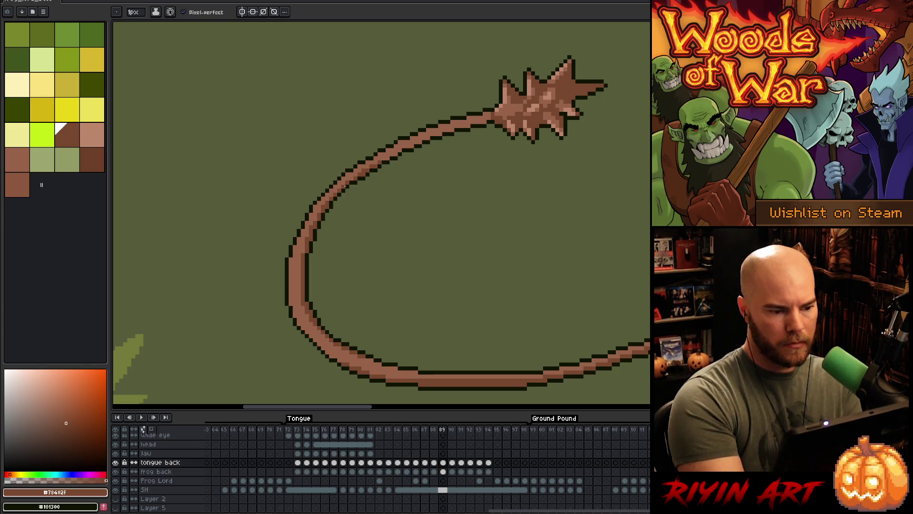
left_click_drag(402, 149, 381, 161)
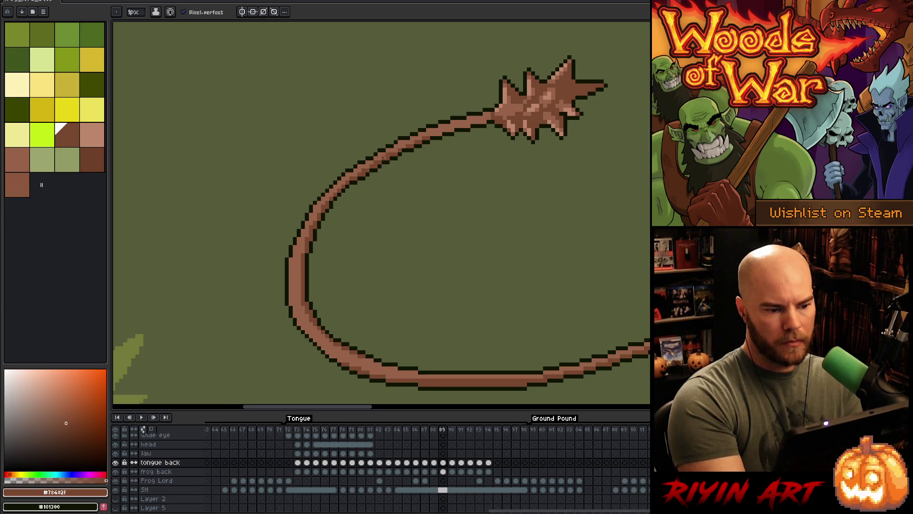
mouse_move(461, 125)
left_mouse_down()
mouse_move(442, 132)
mouse_move(486, 119)
left_mouse_up()
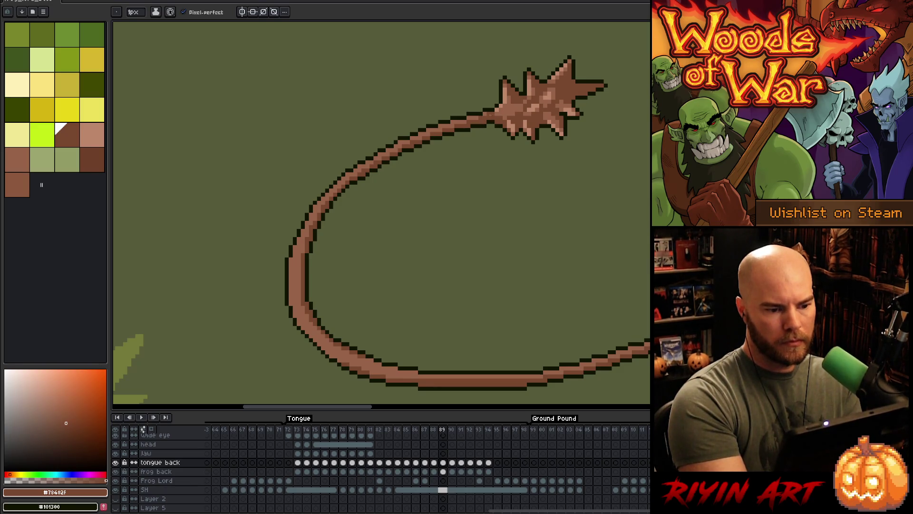
left_click(481, 119, "alt")
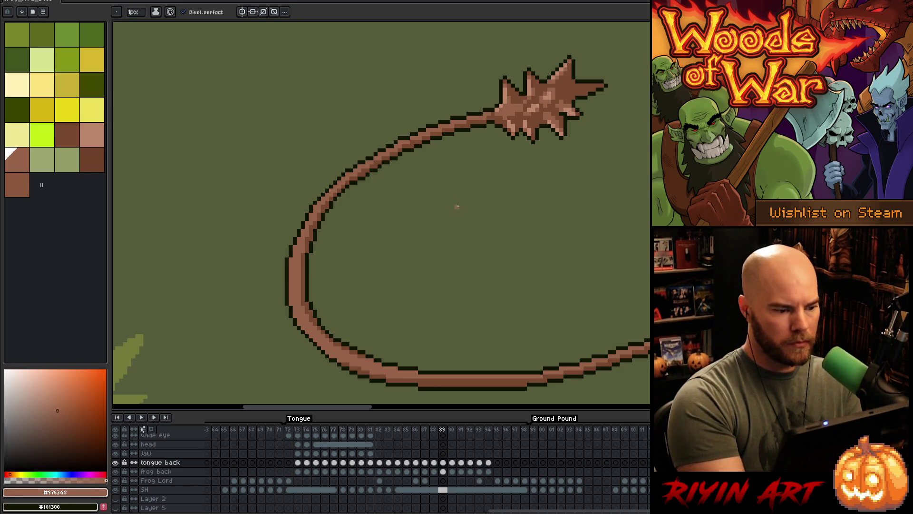
left_click_drag(516, 312, 466, 317)
left_click(492, 101, "alt")
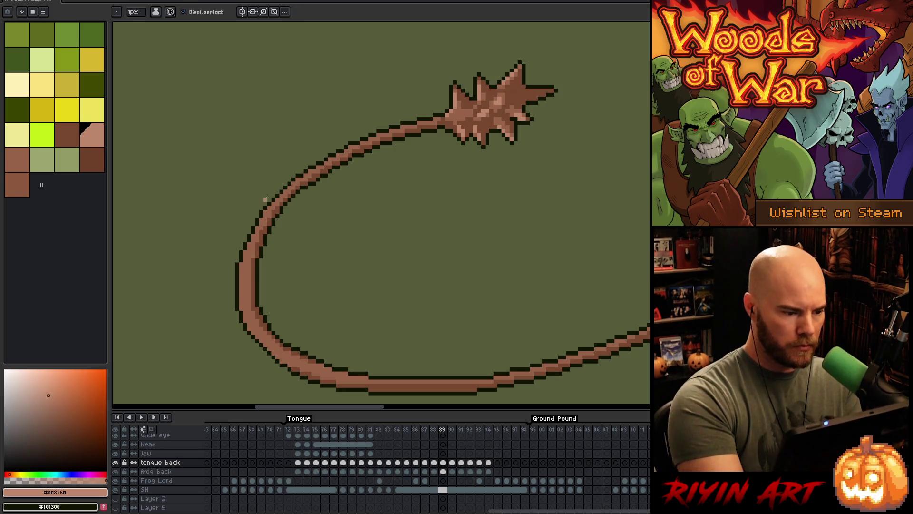
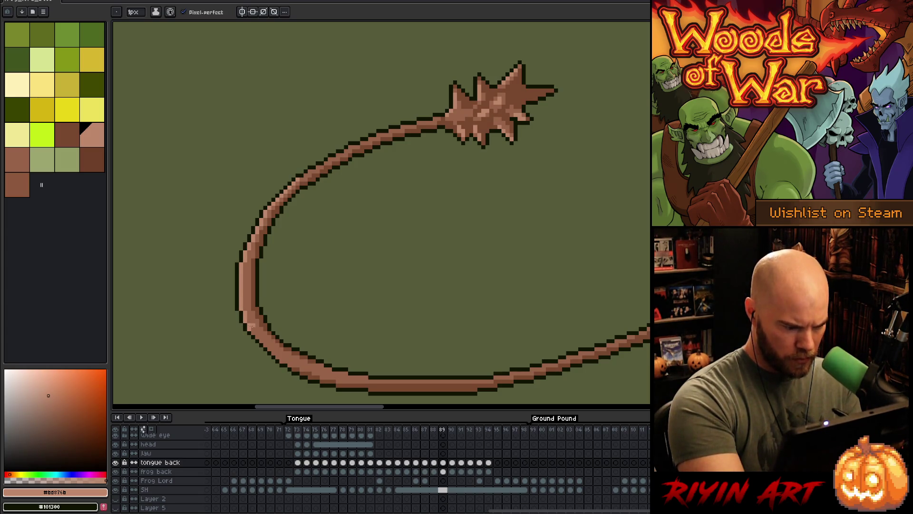
Pan and zoom the view from the tongue tip over to the frog's dark head.
key("h")
mouse_move(464, 346)
left_mouse_down()
mouse_move(461, 194)
mouse_move(367, 320)
left_mouse_up()
key("b")
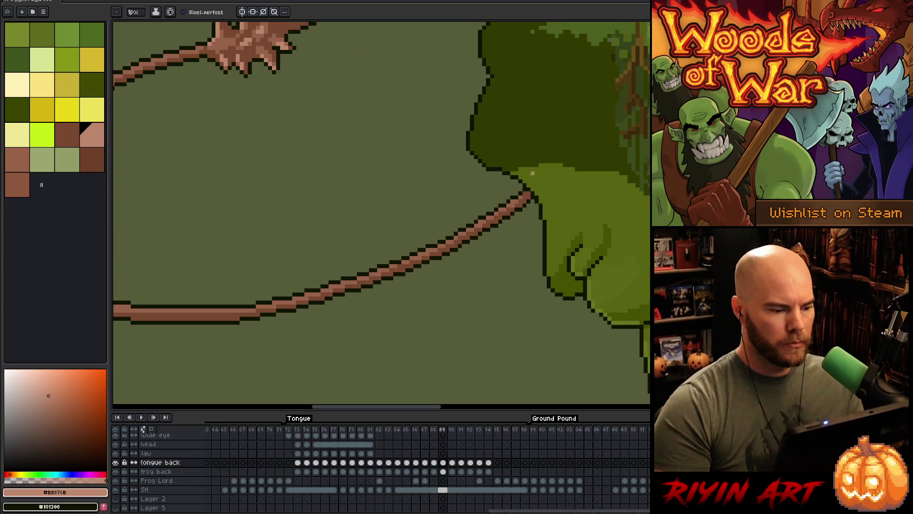
scroll(532, 161, "down", 3)
left_click_drag(487, 300, 300, 277)
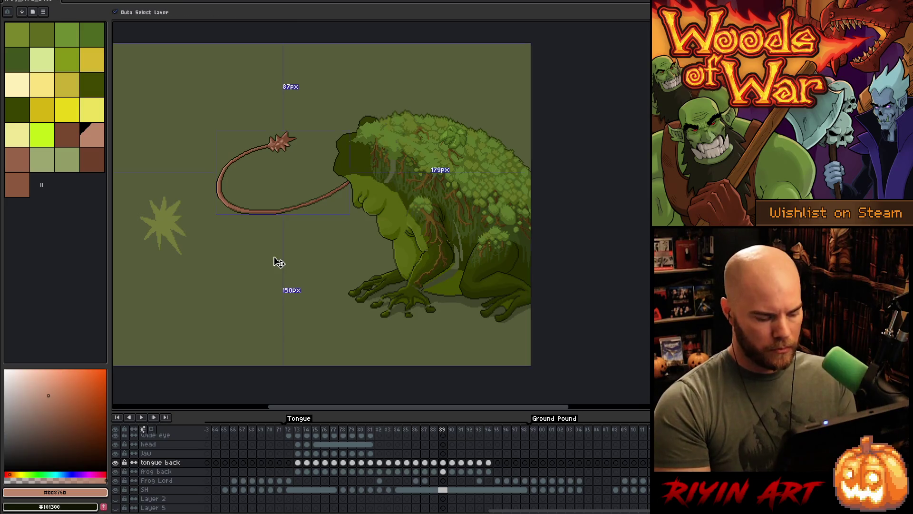
scroll(342, 154, "up", 2)
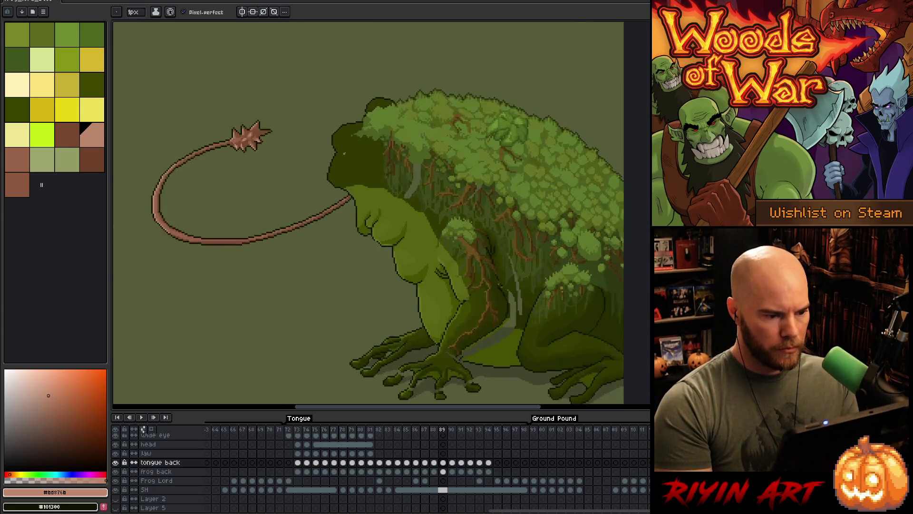
Sample the head's dark green and make the frog back layer active at frame 89.
key("i")
left_click(433, 185)
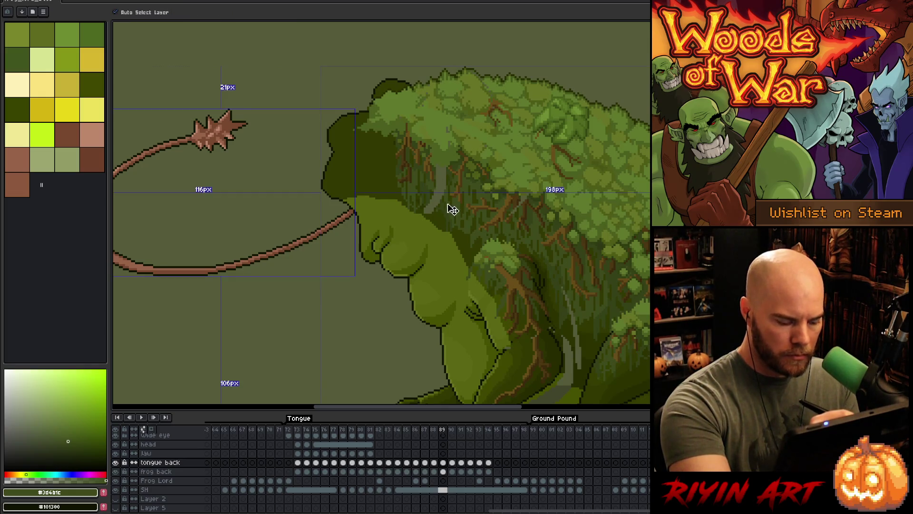
left_click(442, 472)
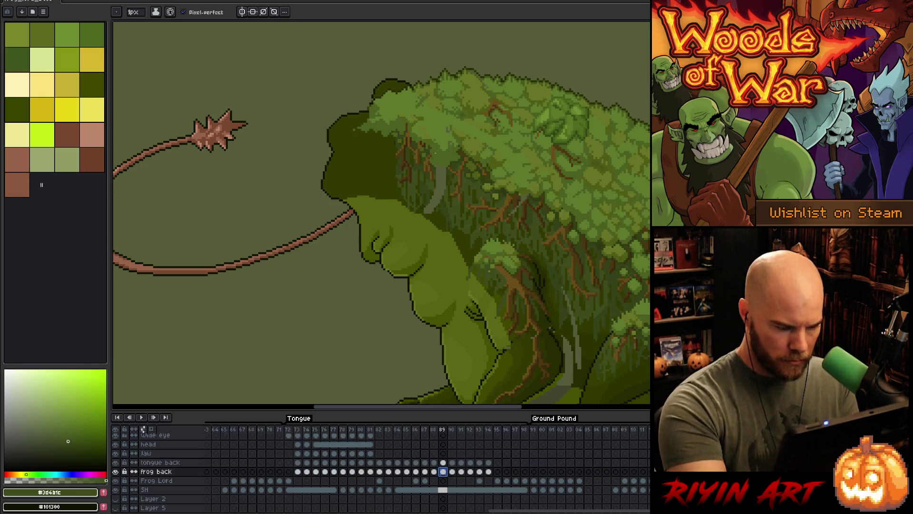
Paint dark green strands (#3d4b1c, #354117) over the top of the frog's head.
left_click(436, 185, "alt")
left_click(435, 213, "alt")
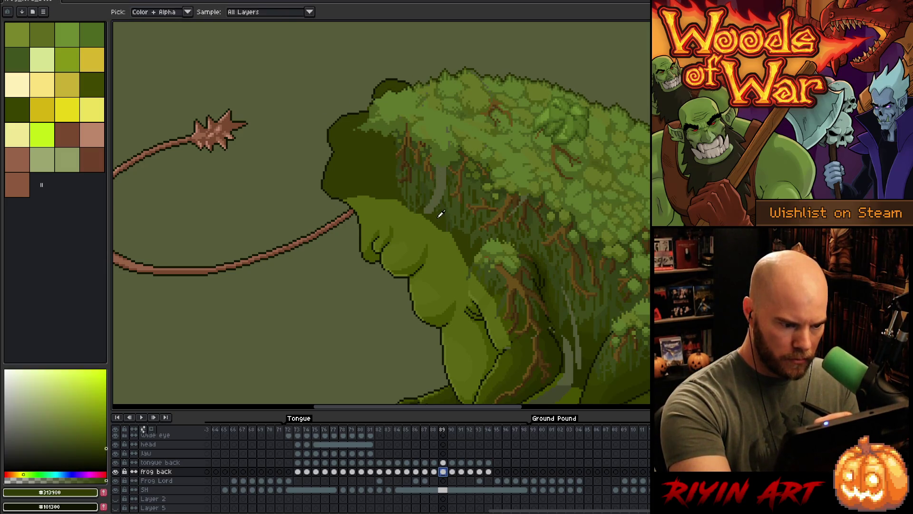
left_click(431, 186, "alt")
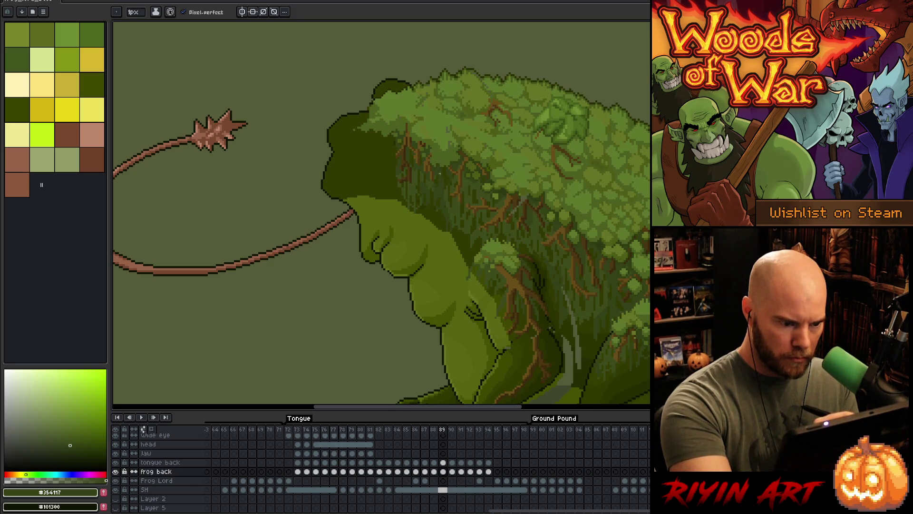
left_click(444, 170, "alt")
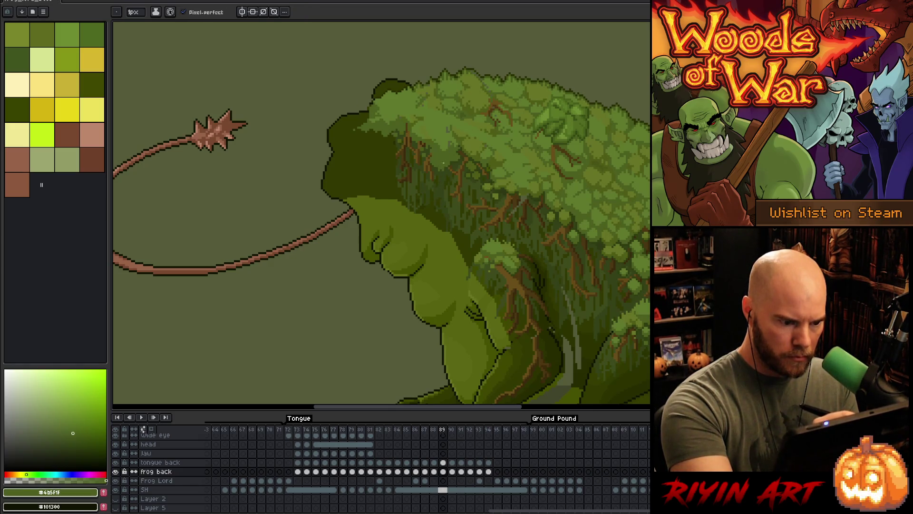
left_click(436, 167, "alt")
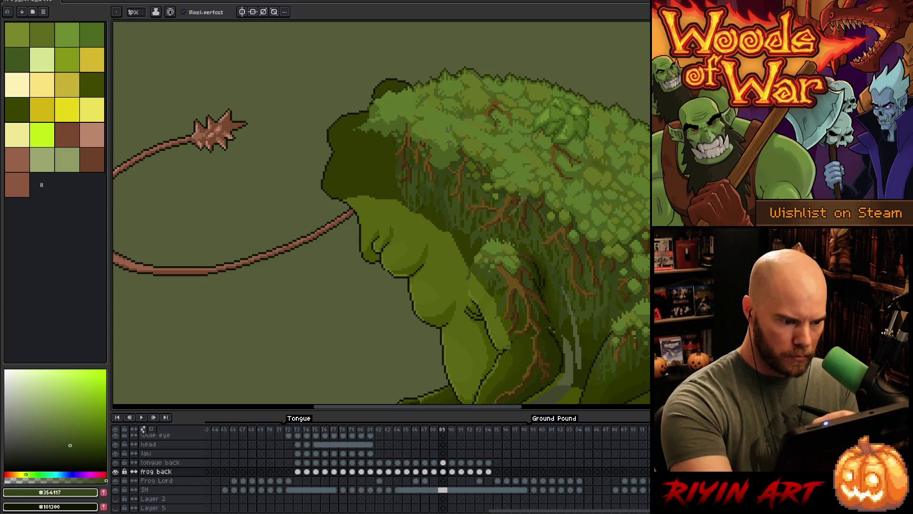
left_click(436, 168, "alt")
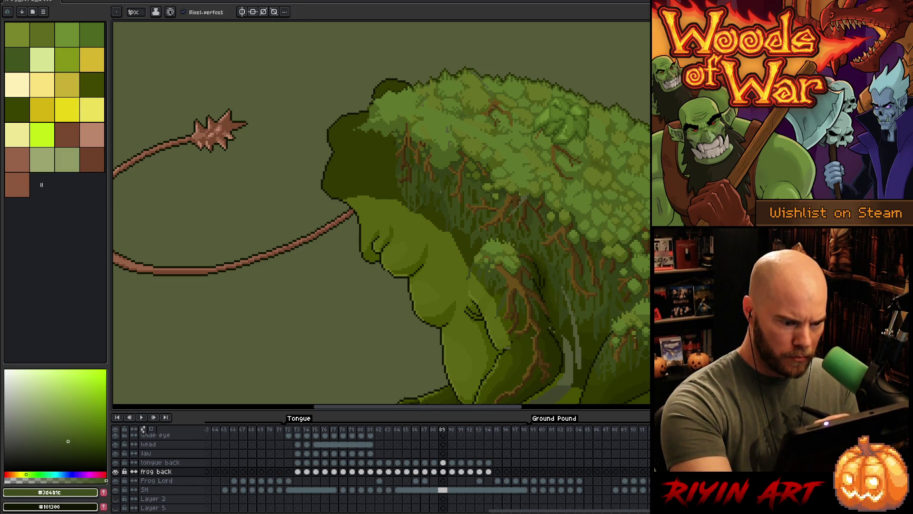
left_click(432, 195, "alt")
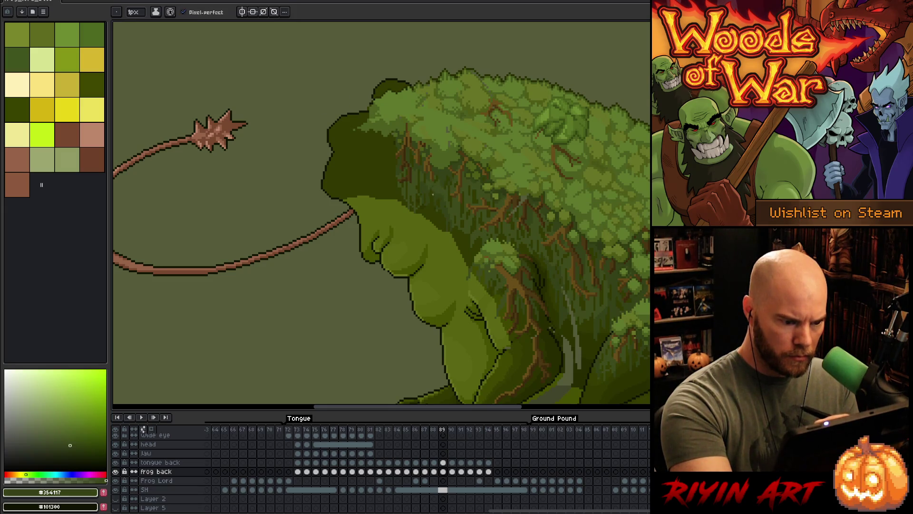
left_click(403, 152, "alt")
Nudge the dark head region with the Move tool, then deselect.
key("w")
left_click(370, 162)
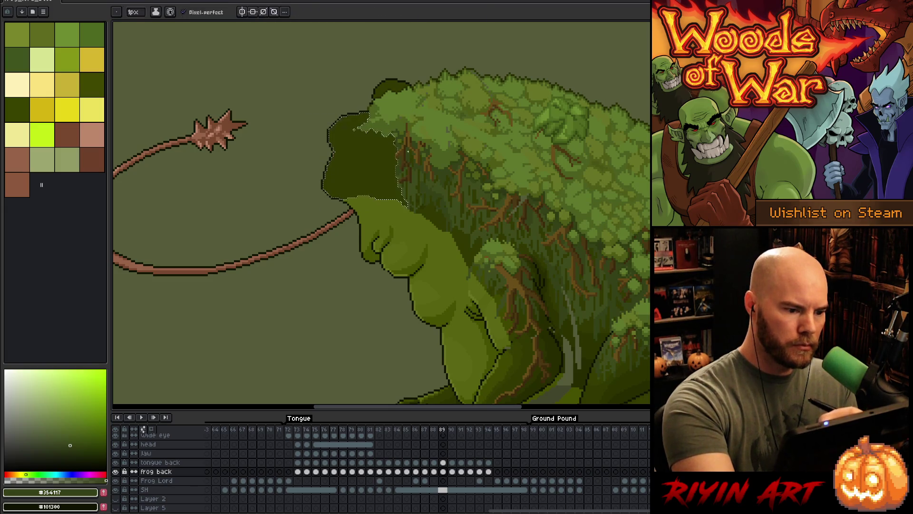
key("ctrl+d")
key("b")
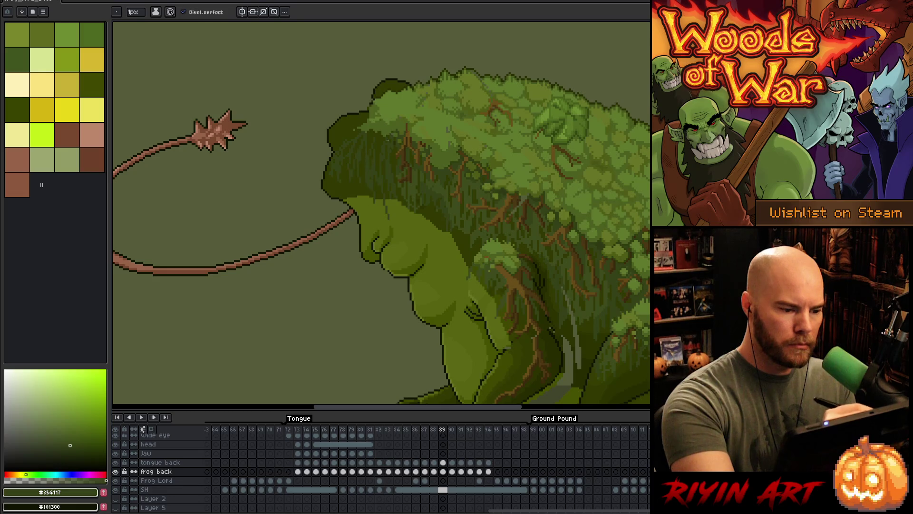
Paint brown root veins (#3b2a0c, #4c3711, #694e19) across the frog's head.
left_click(387, 165, "alt")
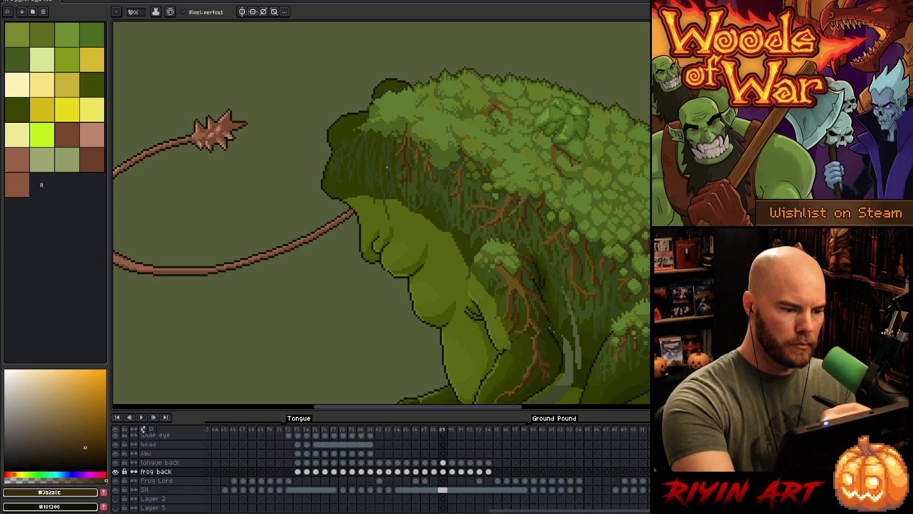
left_click(411, 189, "alt")
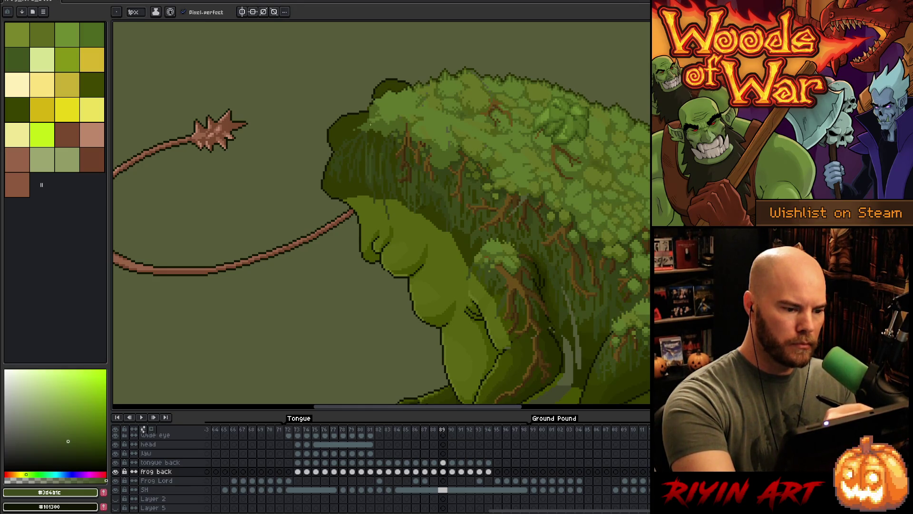
left_click(406, 139, "alt")
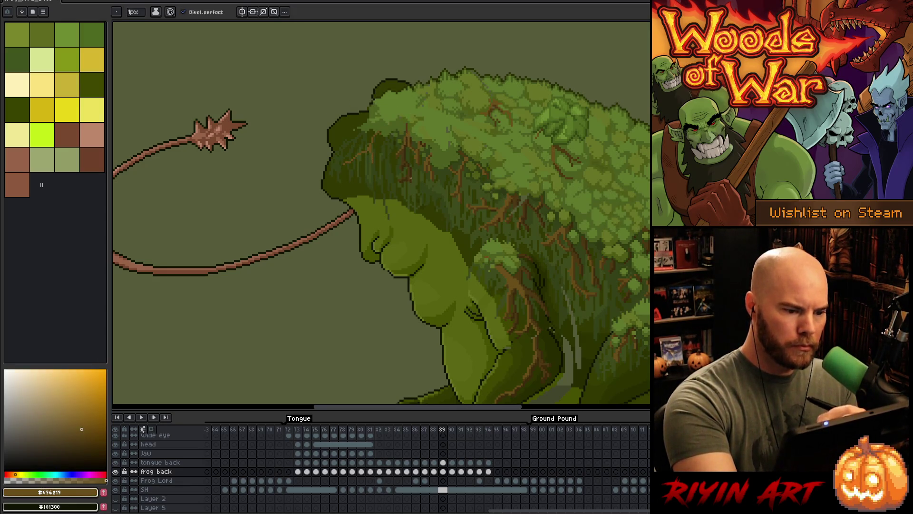
left_click(407, 149, "alt")
left_click(407, 151, "alt")
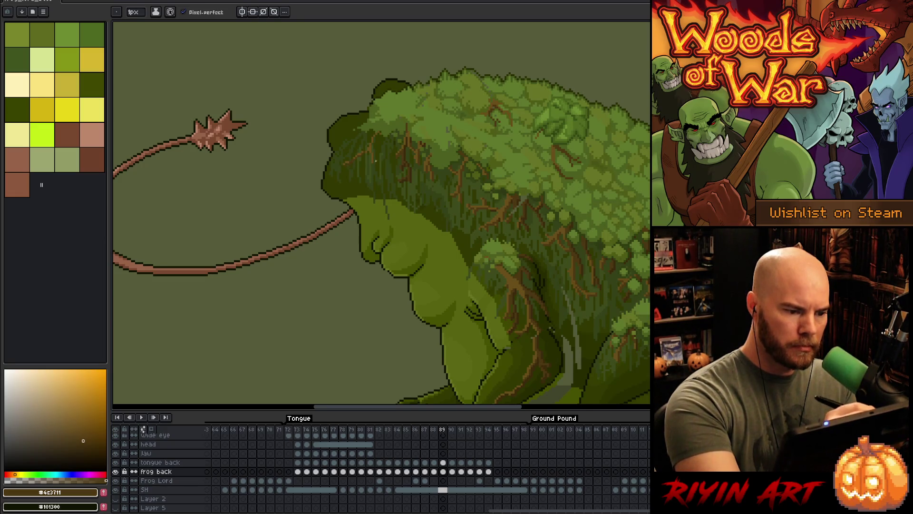
left_click(367, 144, "alt")
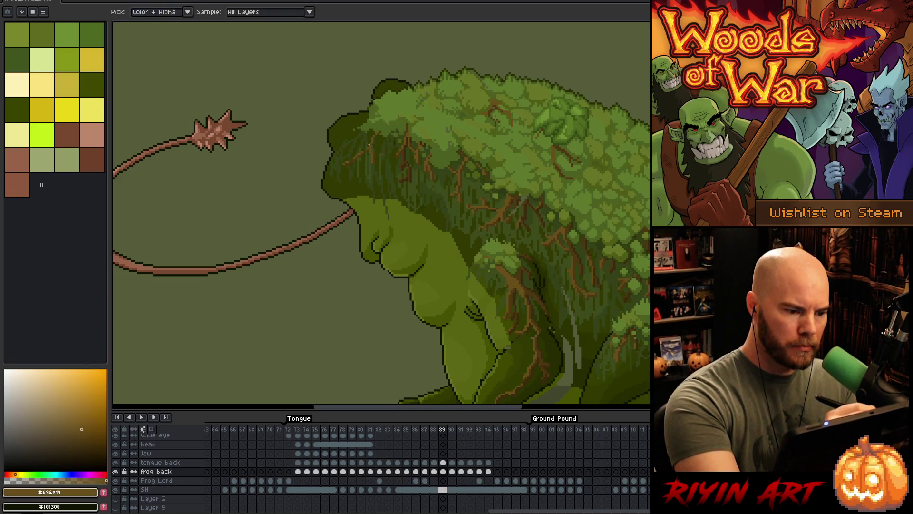
left_click(374, 141, "alt")
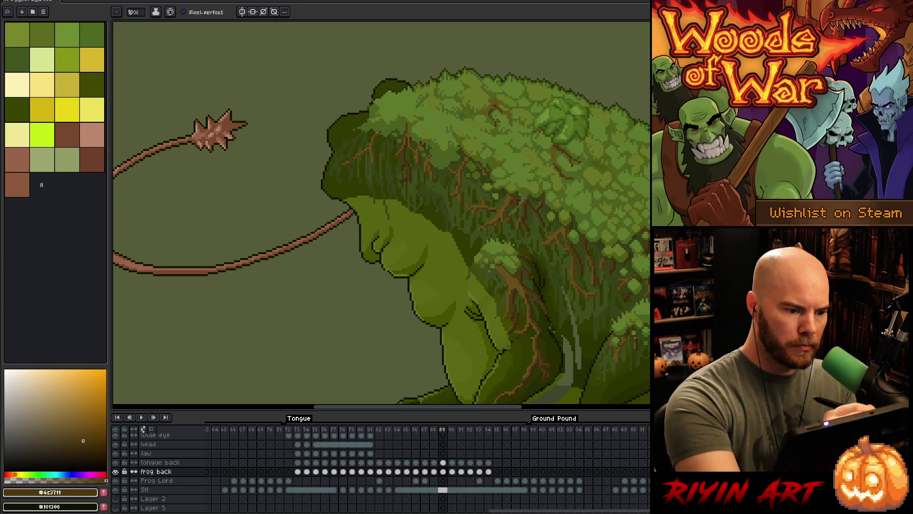
Add green moss highlights (#4b5f1f, #667426, #4f5c18) where the back overlaps the head.
left_click(379, 134, "alt")
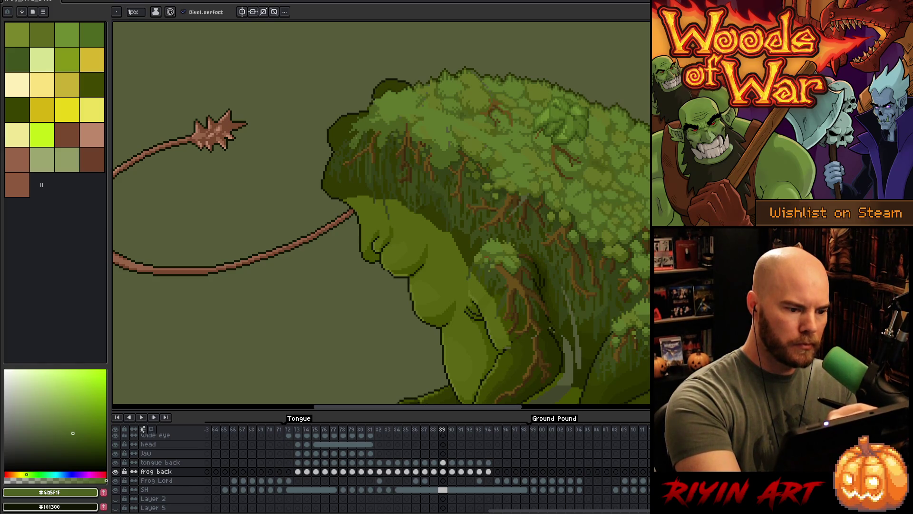
left_click(366, 139, "alt")
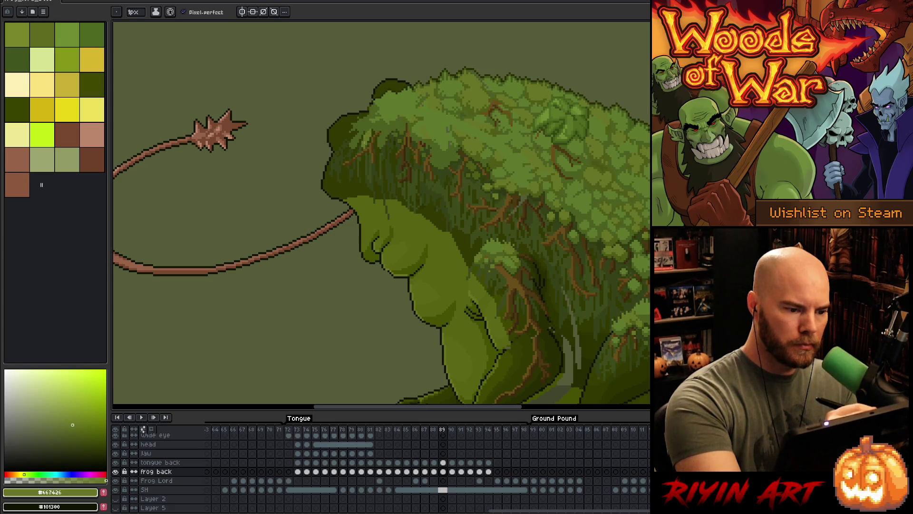
left_click(468, 138, "alt")
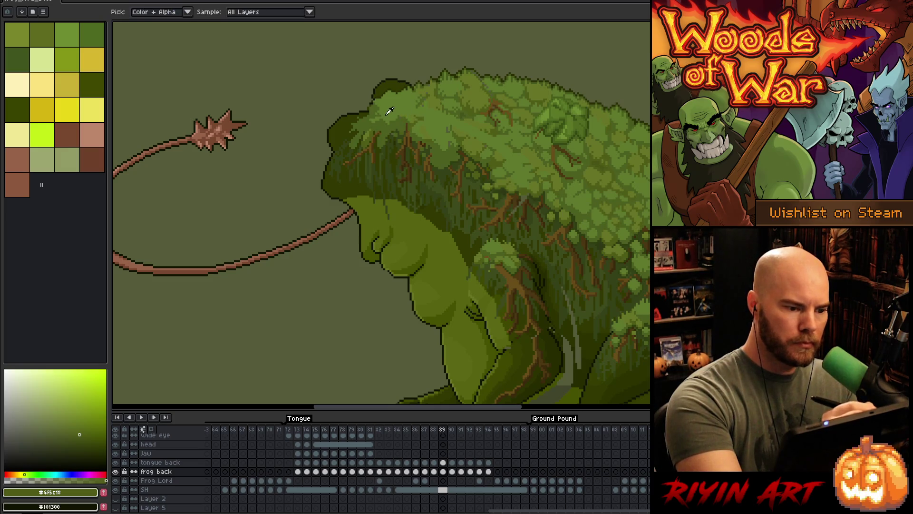
Cover the head's crown with moss clumps in #667426, #5F792C, #4B5F1F and #4F5C18.
left_click(365, 141, "alt")
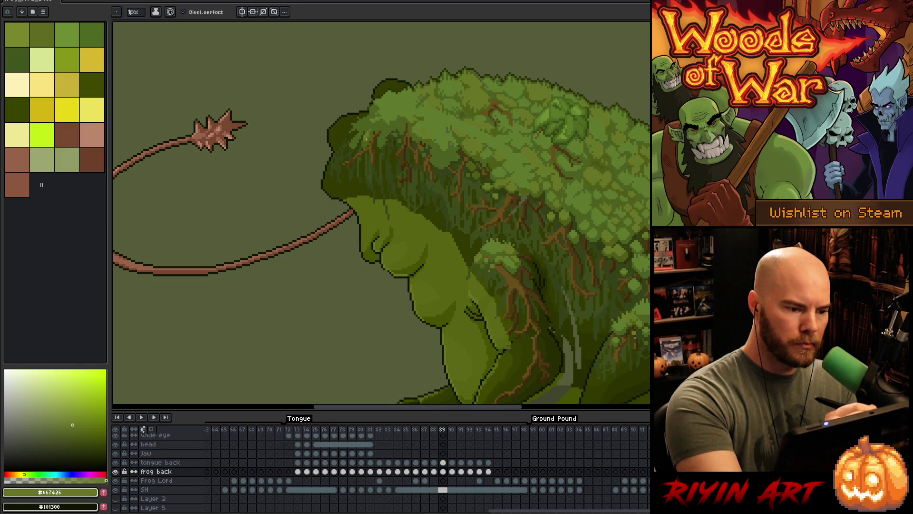
left_click(371, 131, "alt")
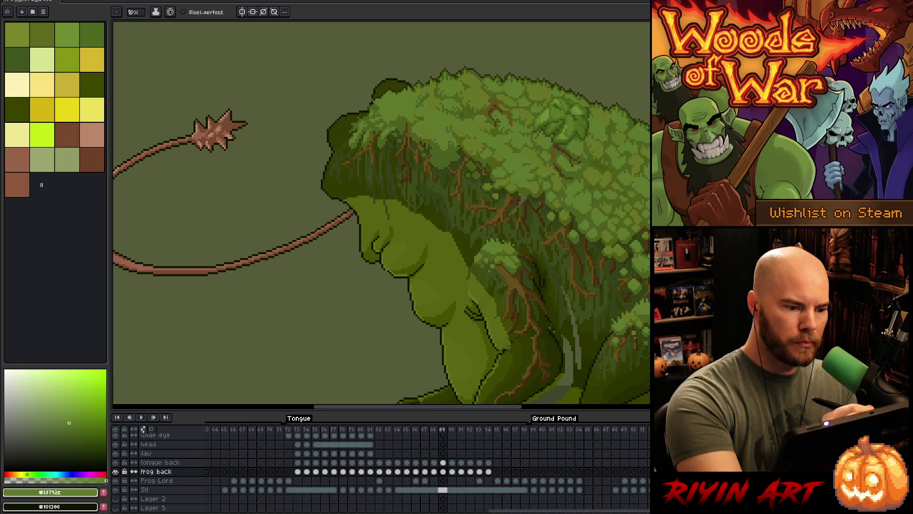
left_click(403, 117, "alt")
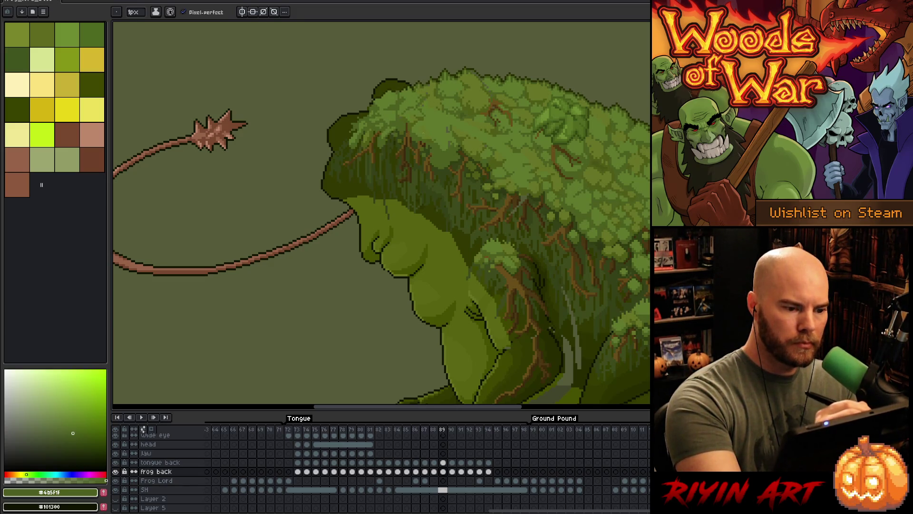
left_click(423, 127, "alt")
left_click(448, 113, "alt")
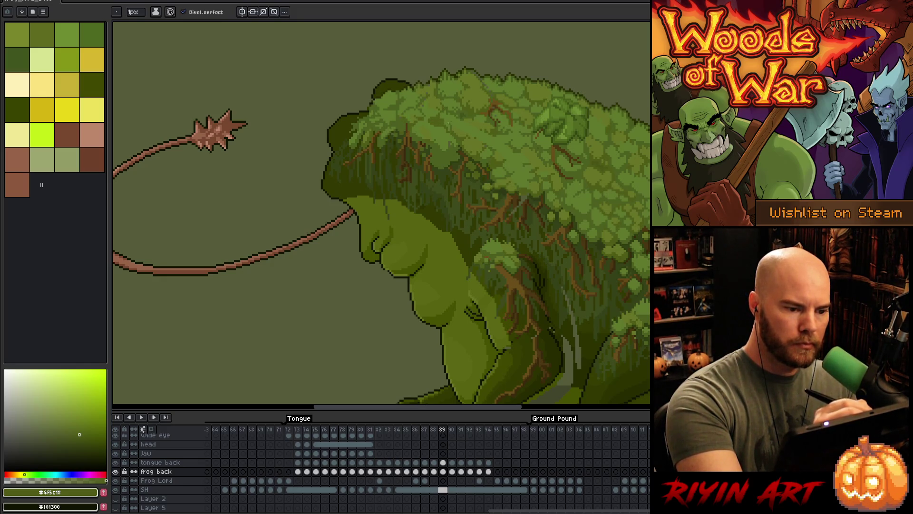
left_click(437, 121, "alt")
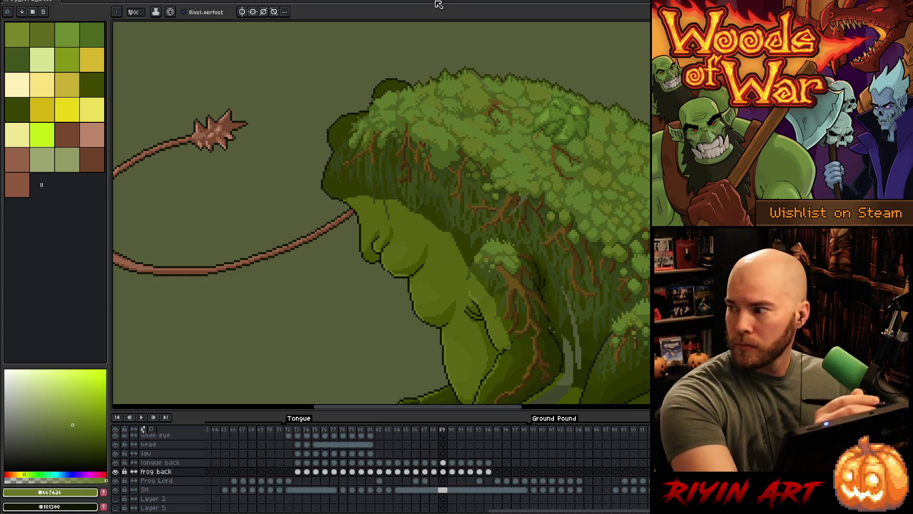
left_click(390, 93, "alt")
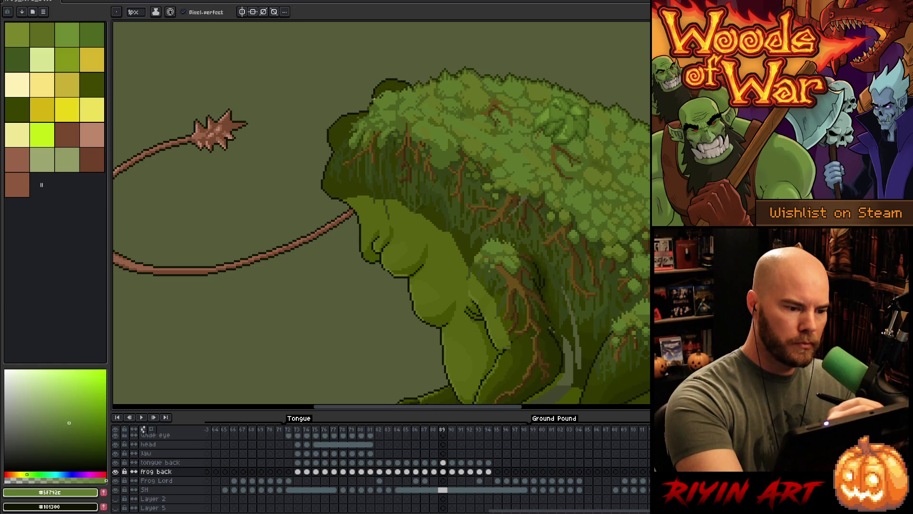
Dab light moss pixels and a short strand down the head's dark outline.
left_click(360, 111)
left_click(361, 113)
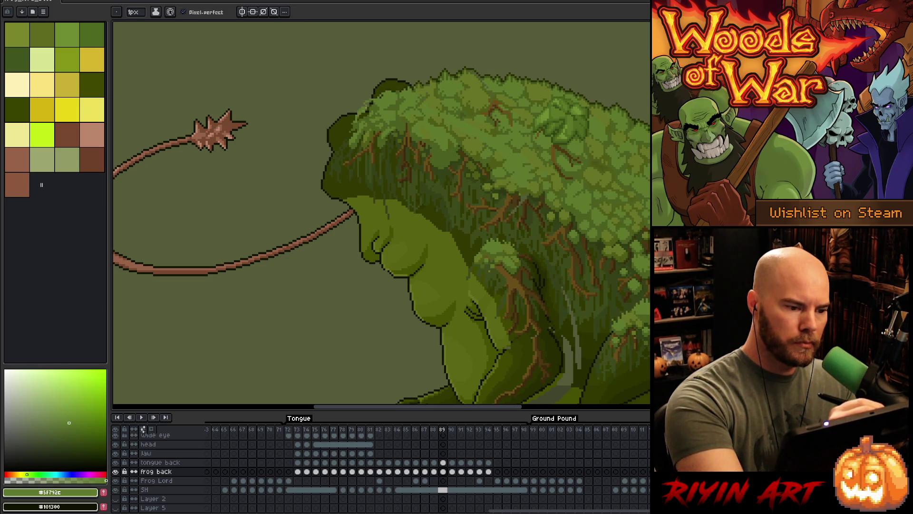
left_click_drag(370, 102, 370, 113)
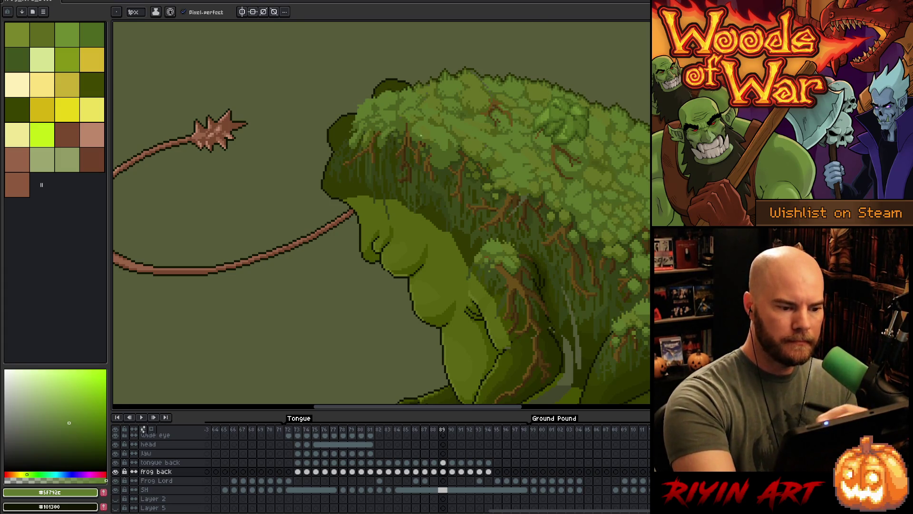
left_click(432, 152, "alt")
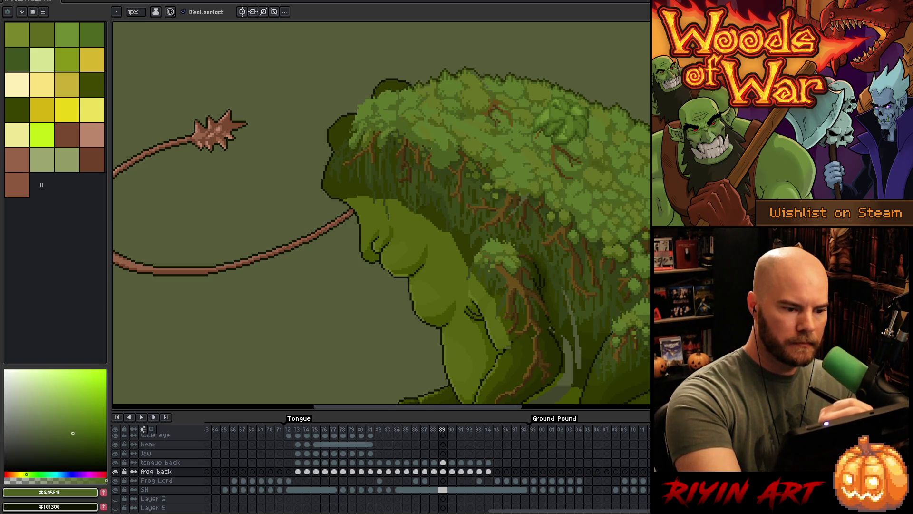
left_click(441, 160, "alt")
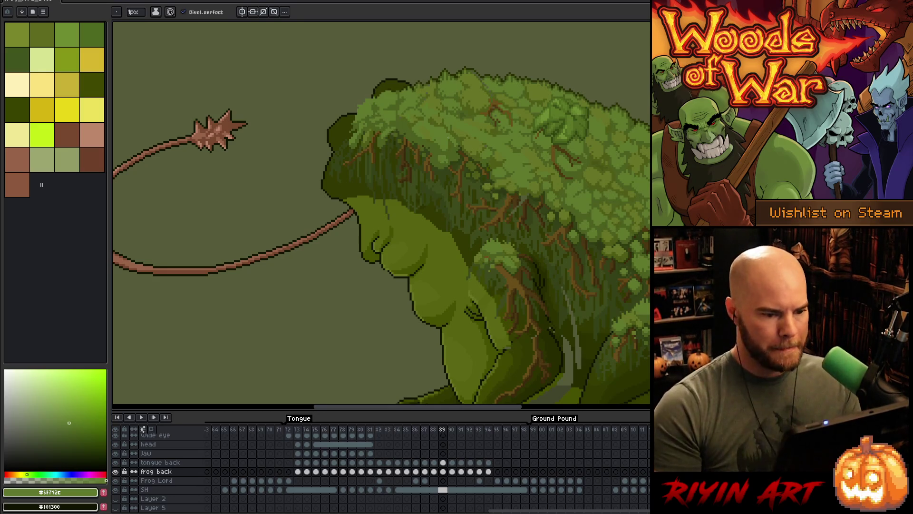
scroll(539, 259, "up", 1)
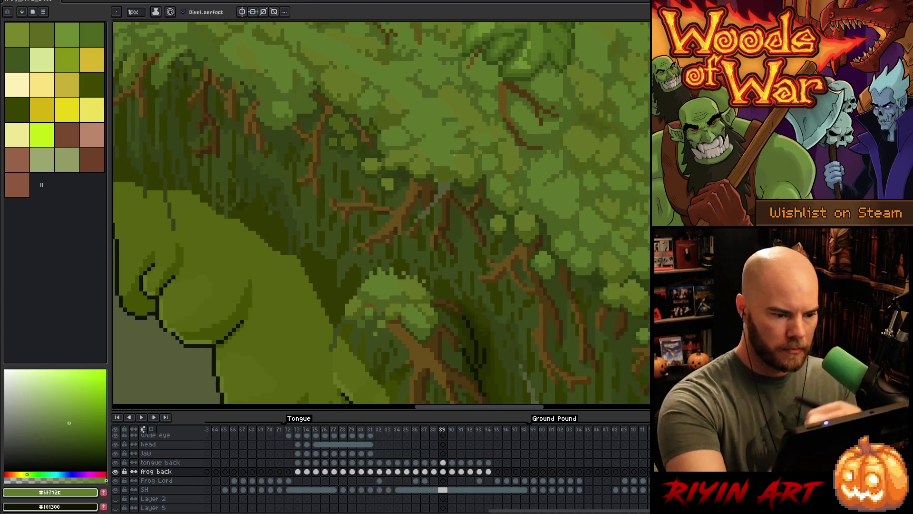
Zoom in on the frog's back and sample brown branch and olive moss colours.
scroll(436, 189, "up", 1)
left_click(436, 189, "alt")
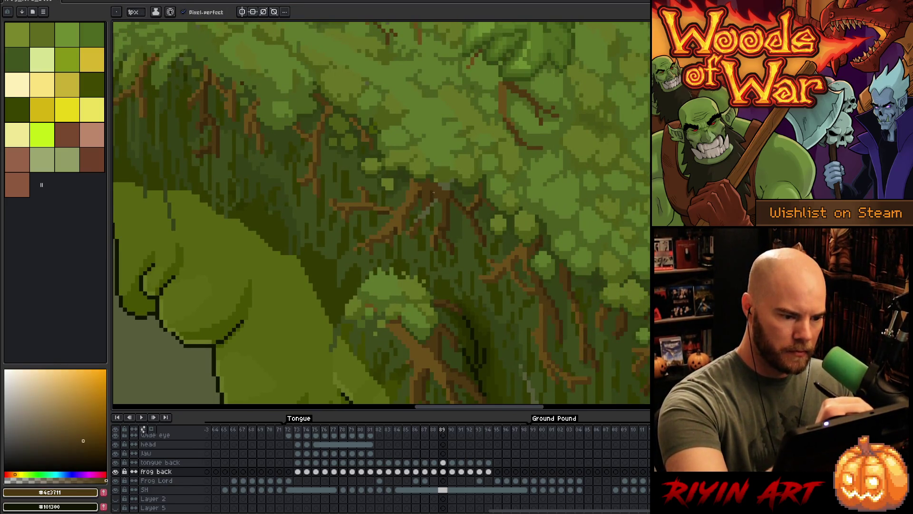
key("alt")
left_click(433, 198, "alt")
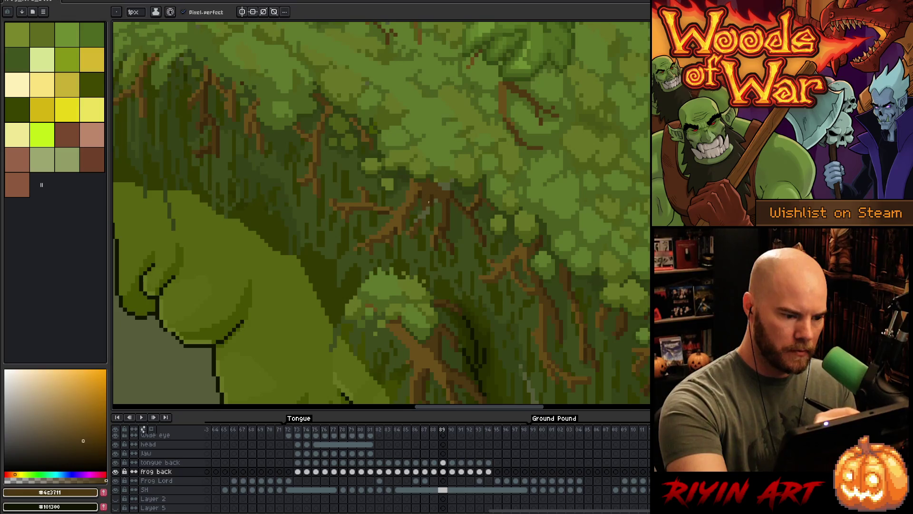
left_click(416, 217, "alt")
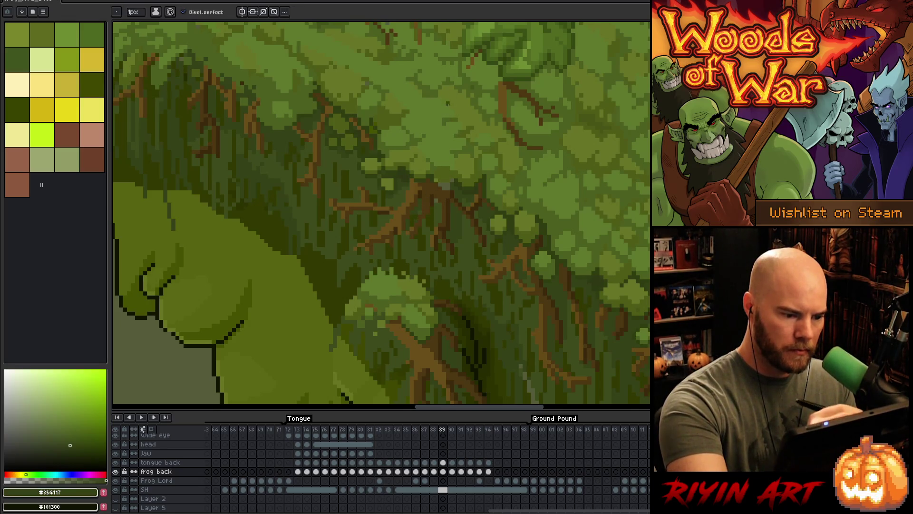
left_click(445, 178, "alt")
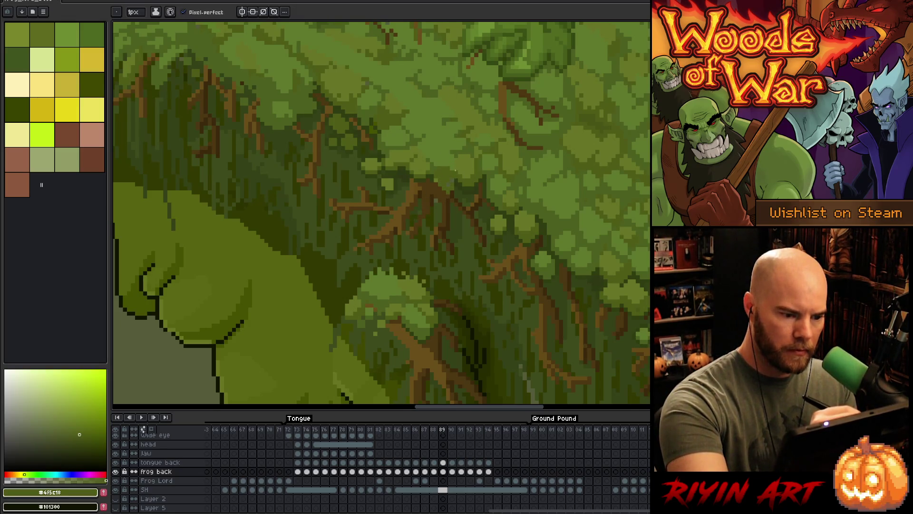
left_click(449, 188, "alt")
left_click(447, 182, "alt")
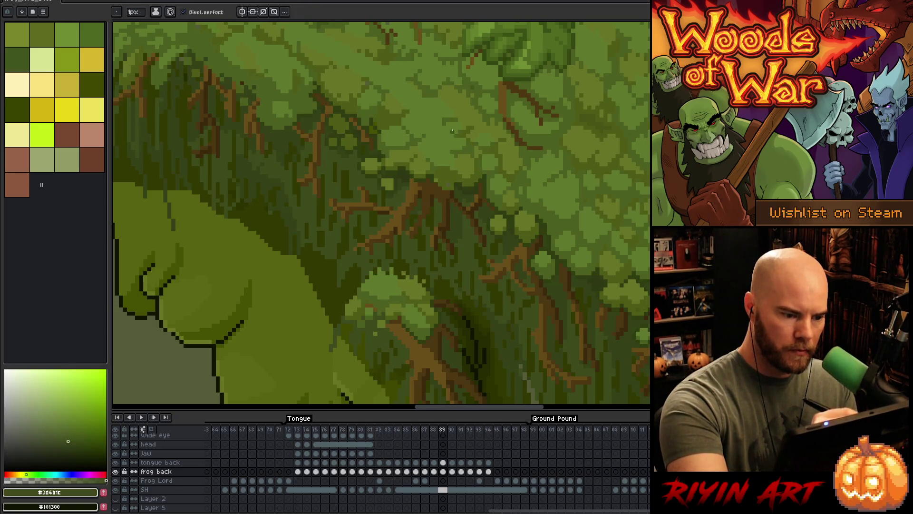
left_click(448, 173, "alt")
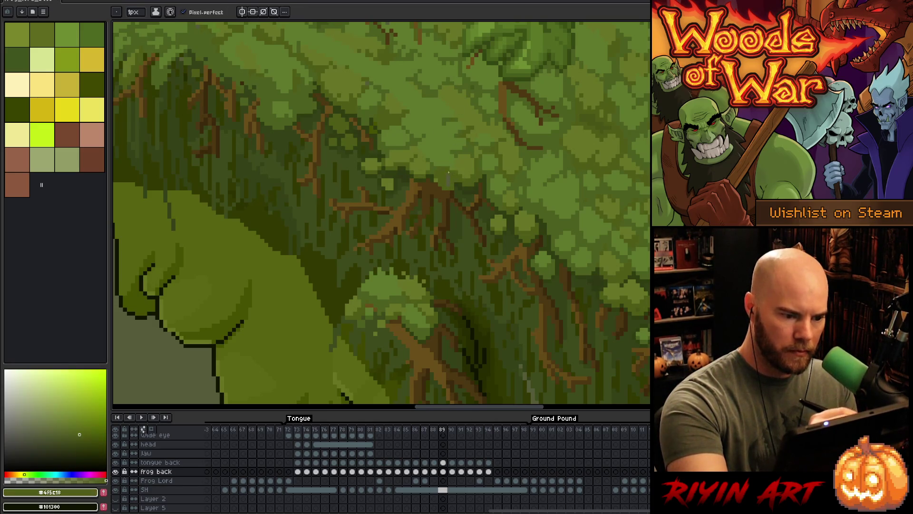
Paint deep shadow green over the top and lower parts of the grey strip.
scroll(519, 215, "down", 5)
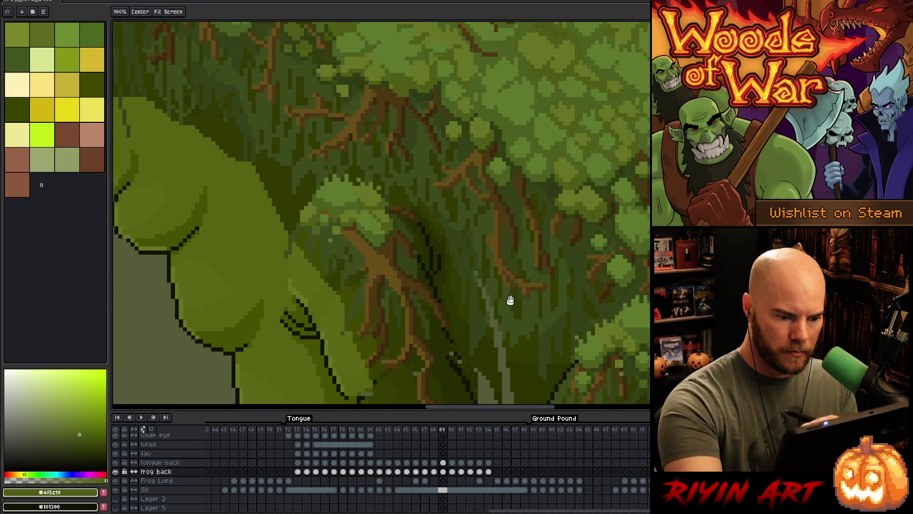
left_click(469, 216, "alt")
left_click(461, 210, "alt")
left_click(456, 196, "alt")
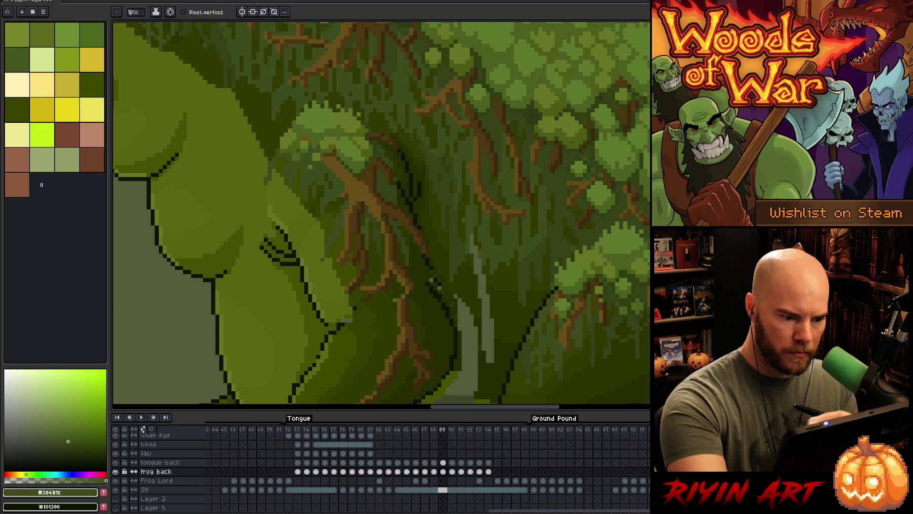
scroll(508, 265, "down", 3)
left_click(478, 261, "alt")
mouse_move(471, 259)
left_mouse_down()
mouse_move(482, 267)
mouse_move(461, 174)
left_mouse_up()
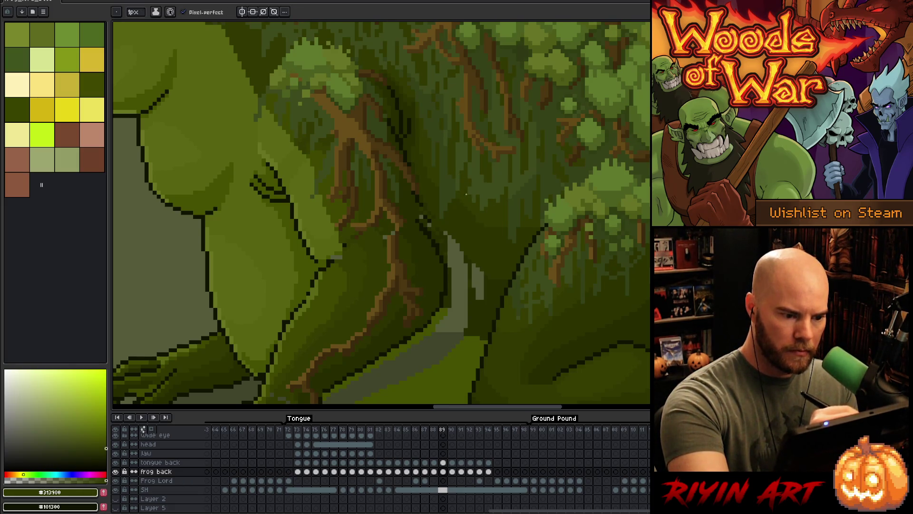
left_click(481, 264, "alt")
left_click_drag(448, 308, 466, 328)
Fill the remaining grey strips in the lower back with dark green.
key("g")
left_click(451, 314)
key("b")
key("g")
left_click(478, 281)
key("b")
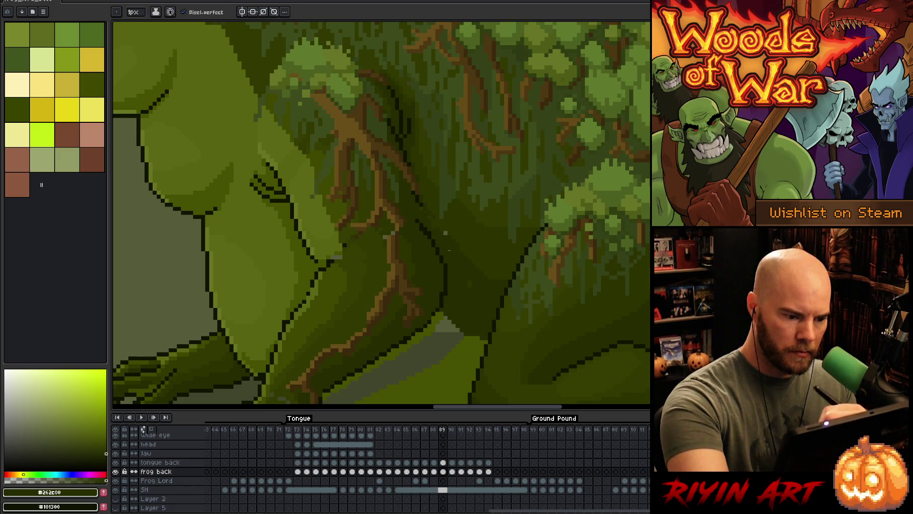
left_click(434, 222, "alt")
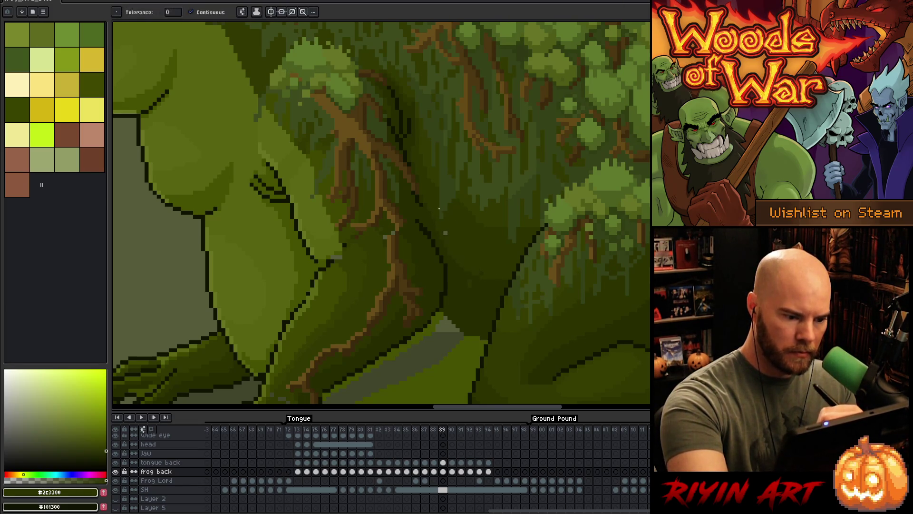
left_click(464, 322, "alt")
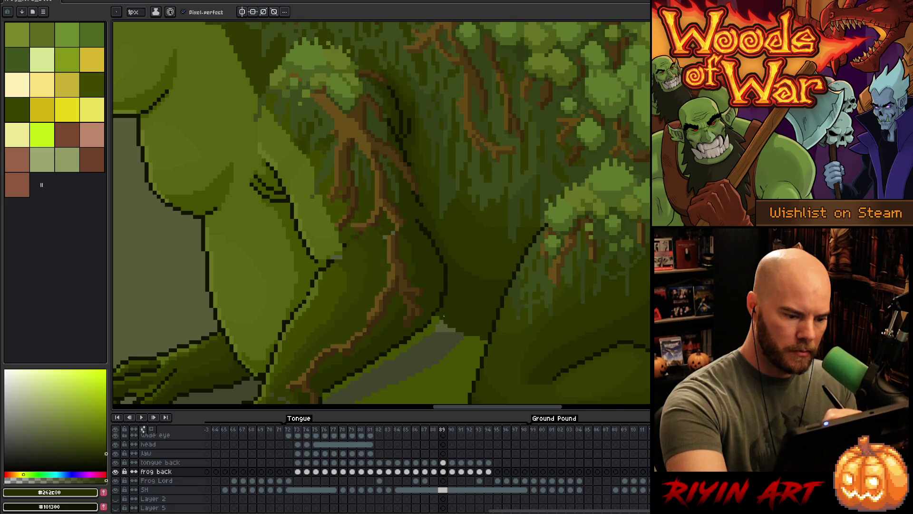
Redraw the near-black outline along the leg's edge and fill the lower-body grey strip green.
scroll(452, 309, "down", 2)
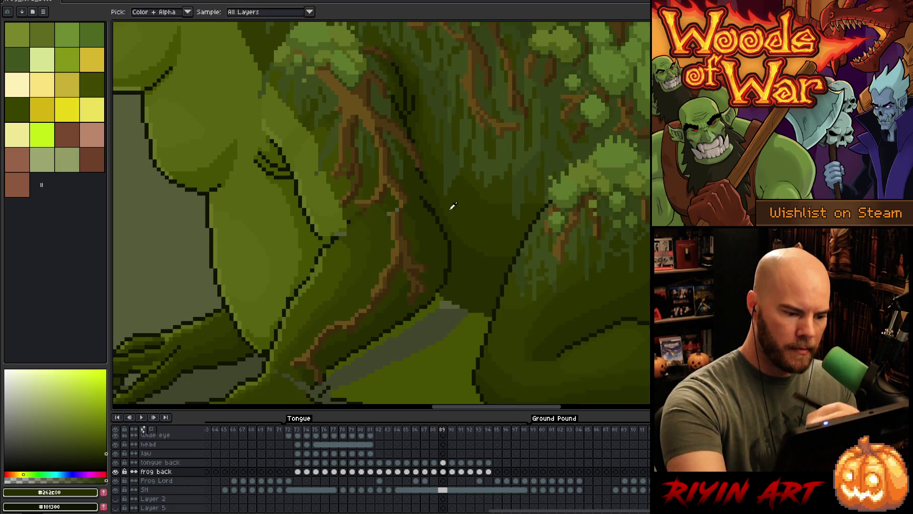
left_click(478, 234, "alt")
scroll(476, 247, "down", 3)
left_click(475, 261, "alt")
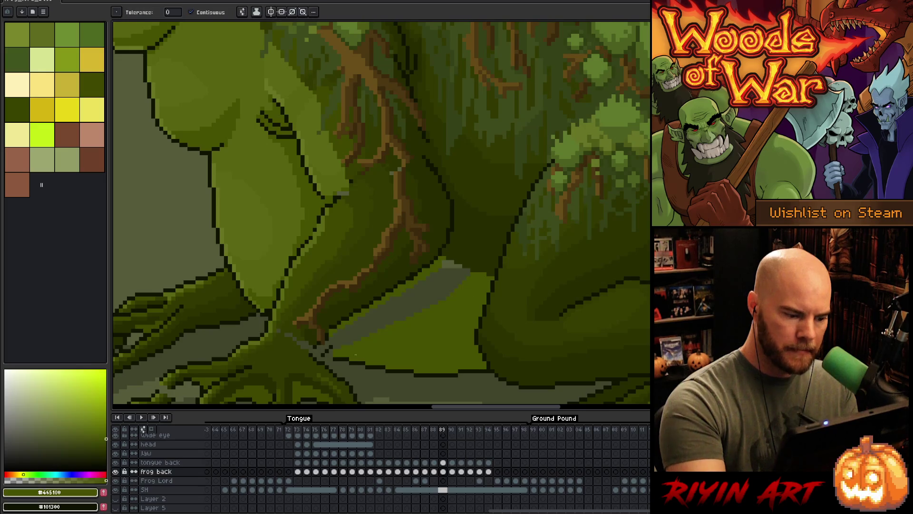
left_click(322, 350, "alt")
left_click_drag(321, 348, 335, 352)
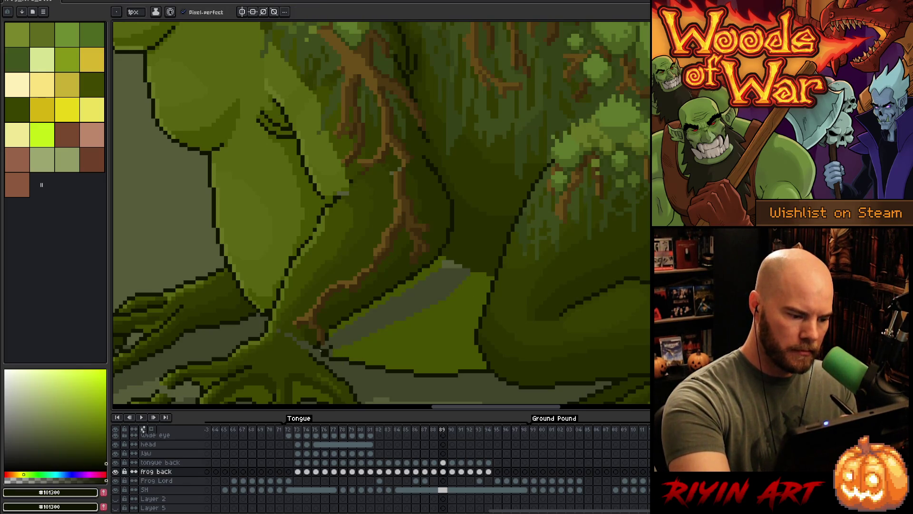
left_click(328, 351, "alt")
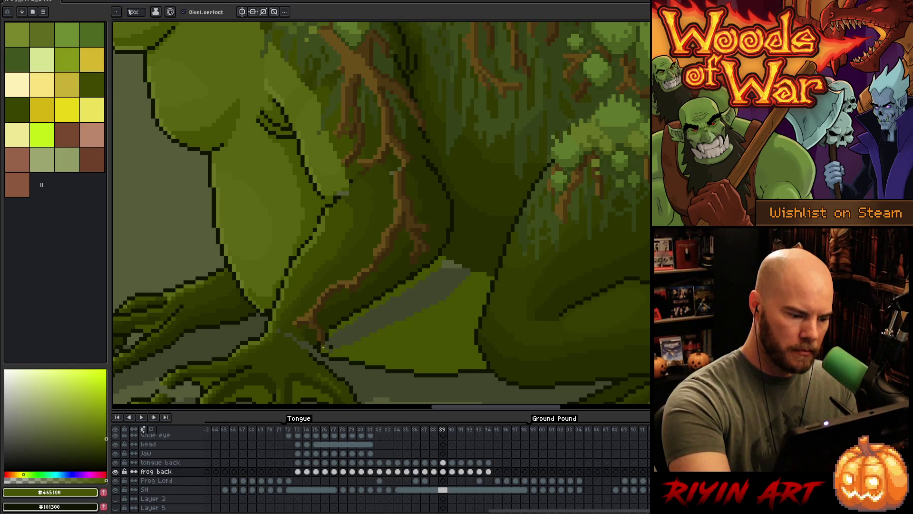
left_click(390, 342)
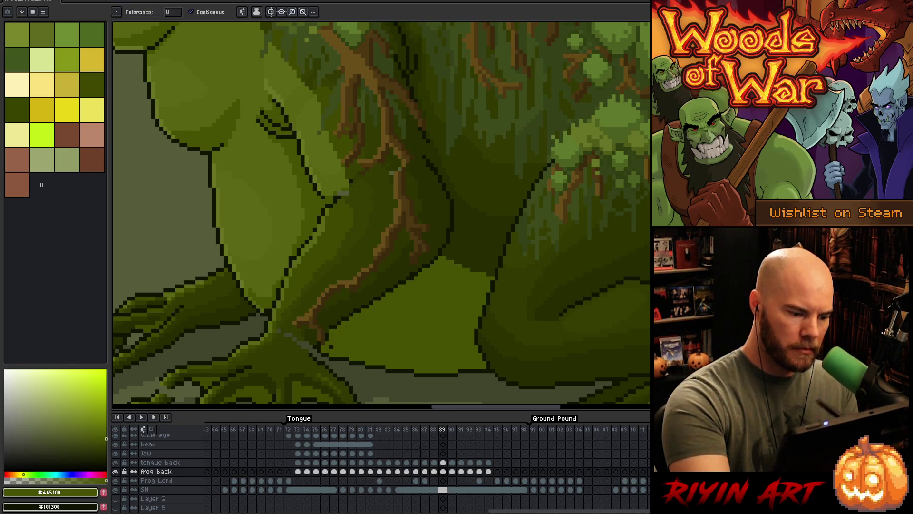
Retouch the outline and shadow greens around the frog's foot.
key("space")
left_click_drag(390, 342, 466, 346)
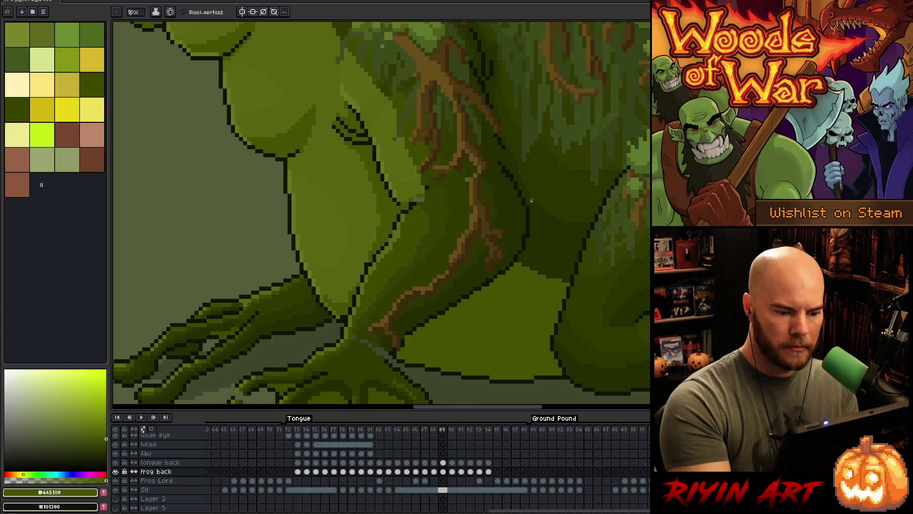
left_click(408, 333, "alt")
left_click(418, 315, "alt")
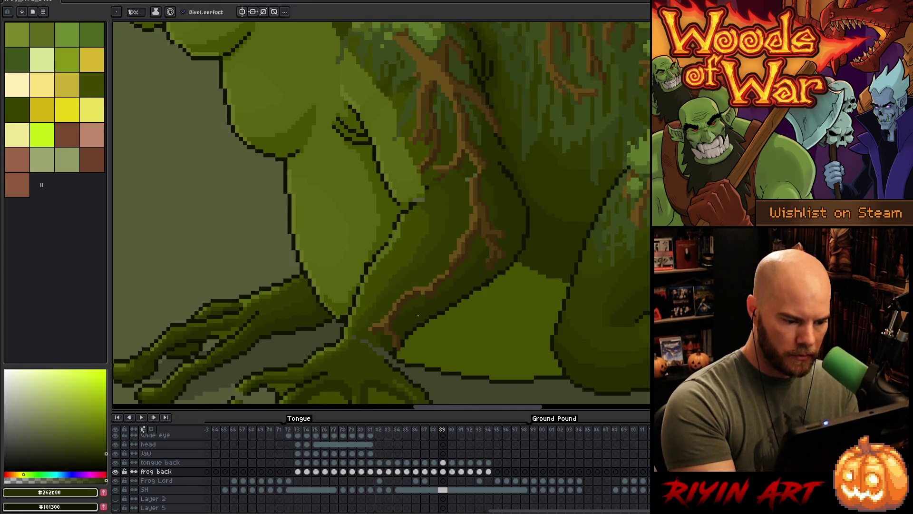
left_click(393, 362, "alt")
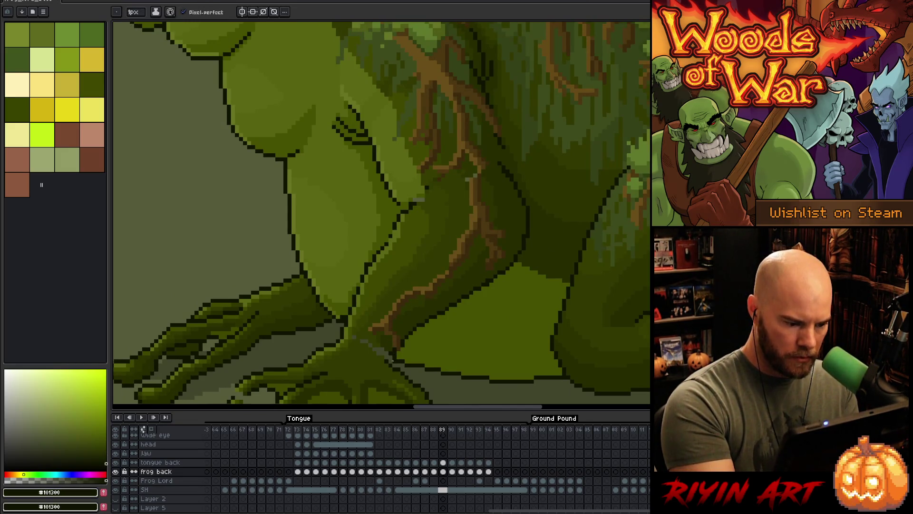
left_click(399, 342, "alt")
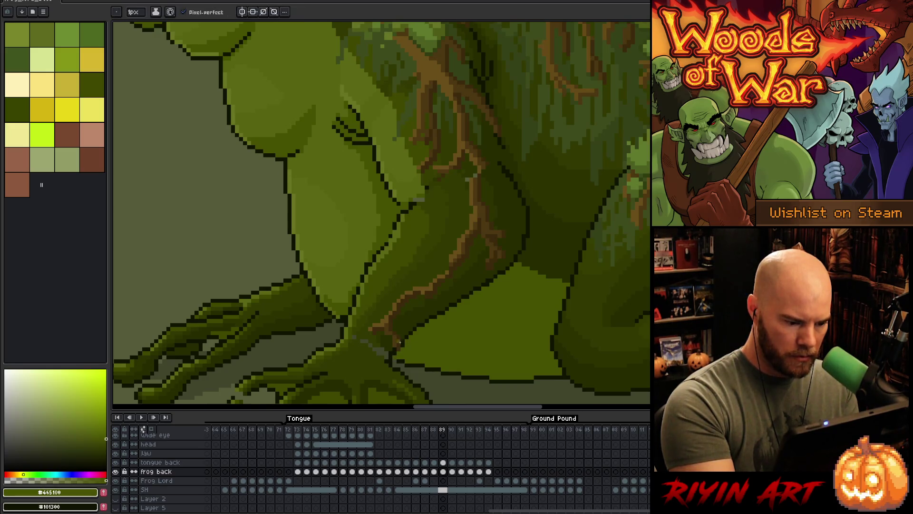
left_click(395, 364, "alt")
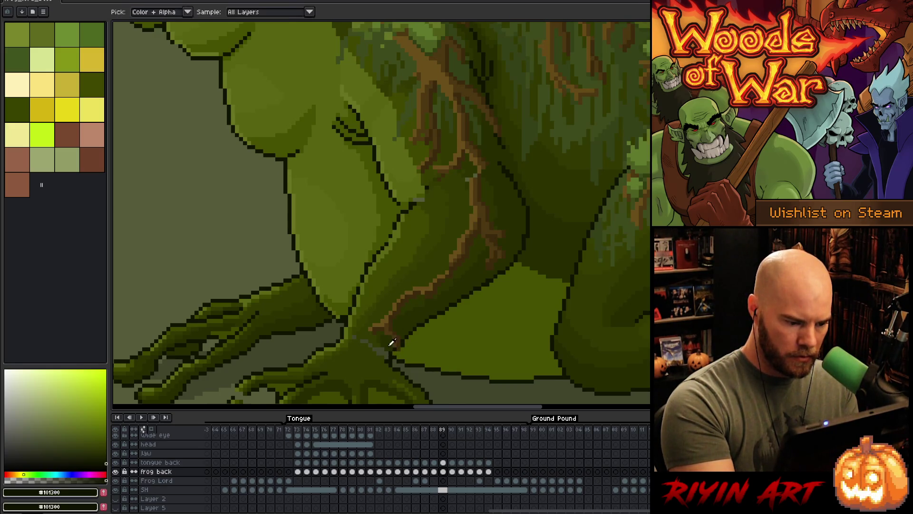
left_click(387, 345, "alt")
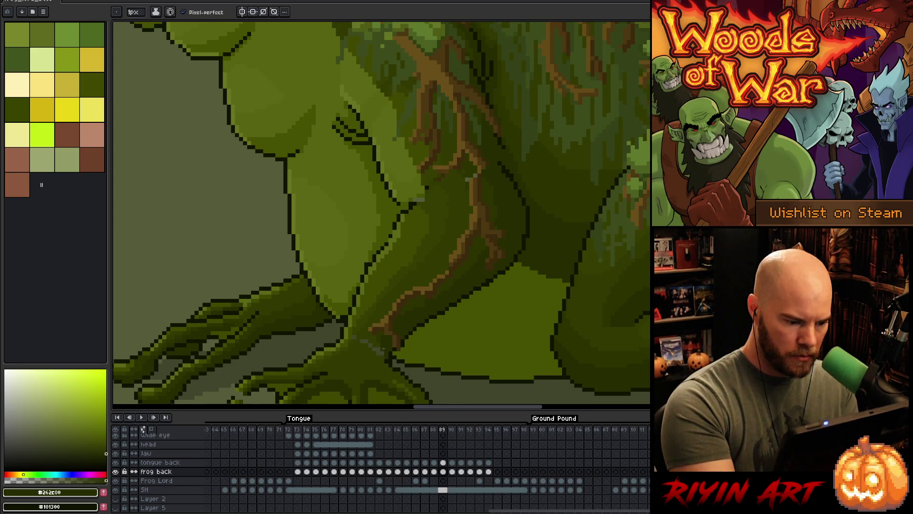
left_click(379, 340, "alt")
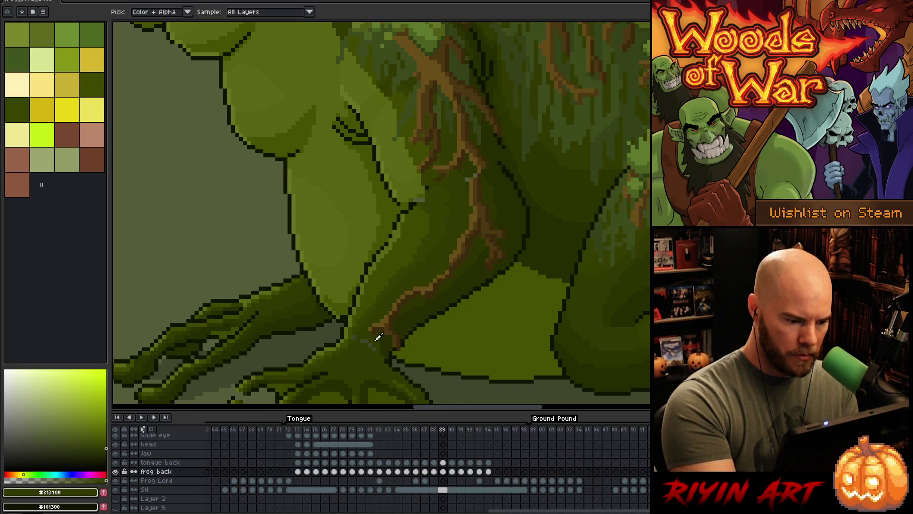
key("alt")
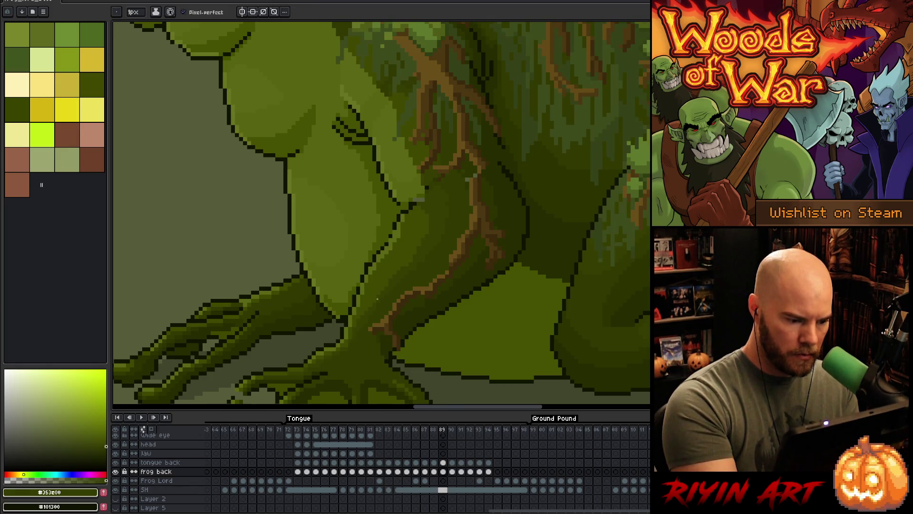
left_click_drag(413, 319, 450, 340)
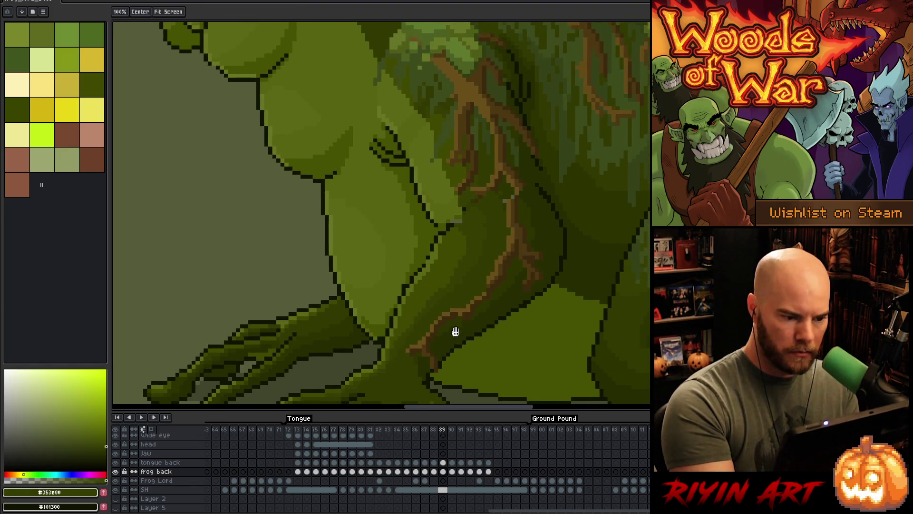
Retouch the leg with dark olive, leg green and the black outline colour.
left_click(408, 280, "alt")
left_click(404, 285, "alt")
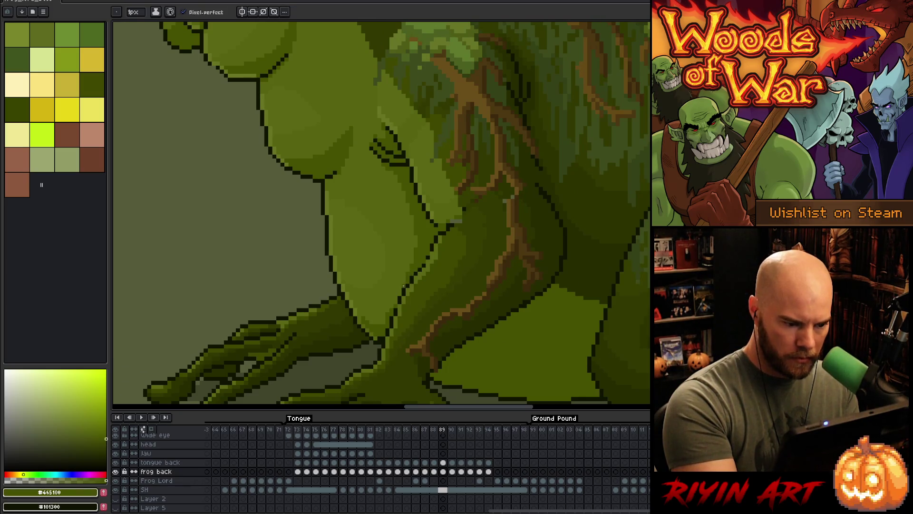
left_click(396, 306, "alt")
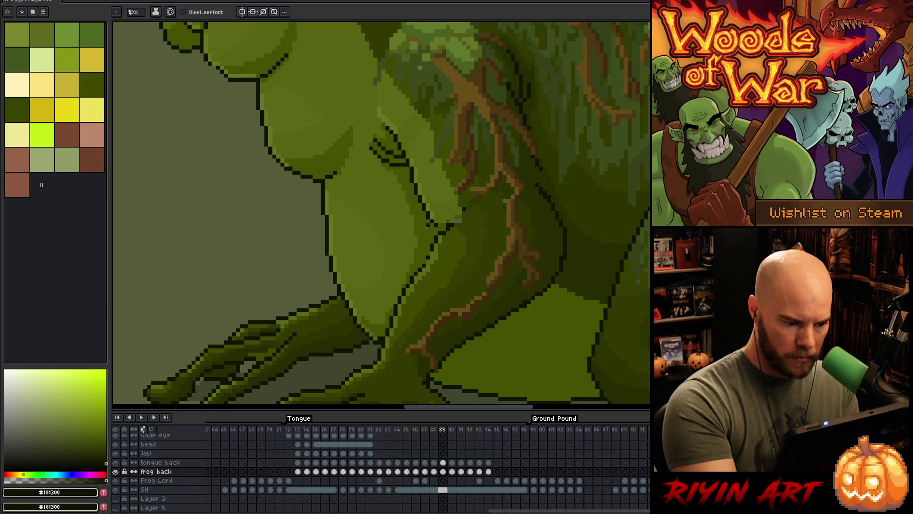
left_click(413, 282, "alt")
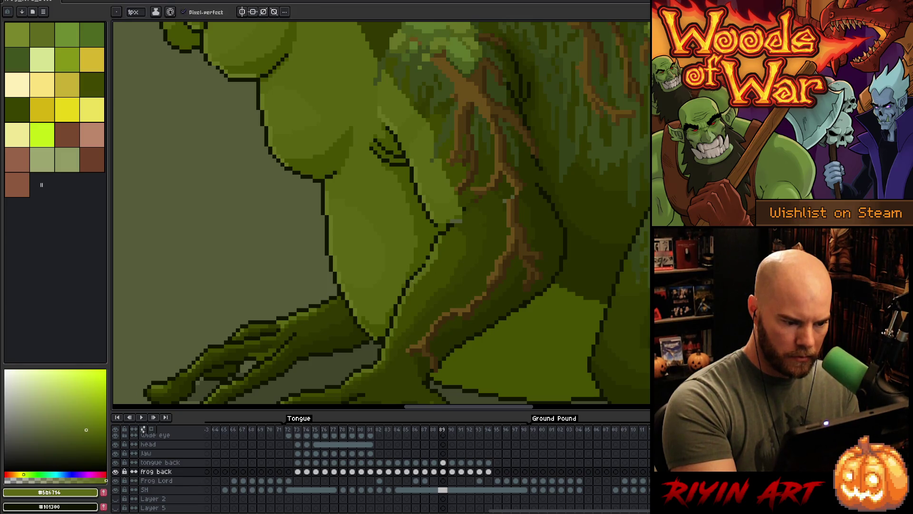
left_click(429, 258, "alt")
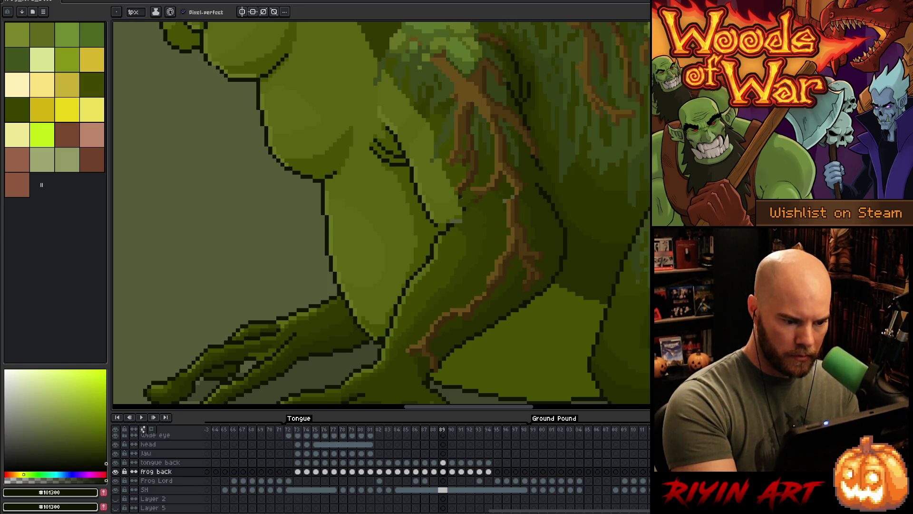
left_click(444, 238, "alt")
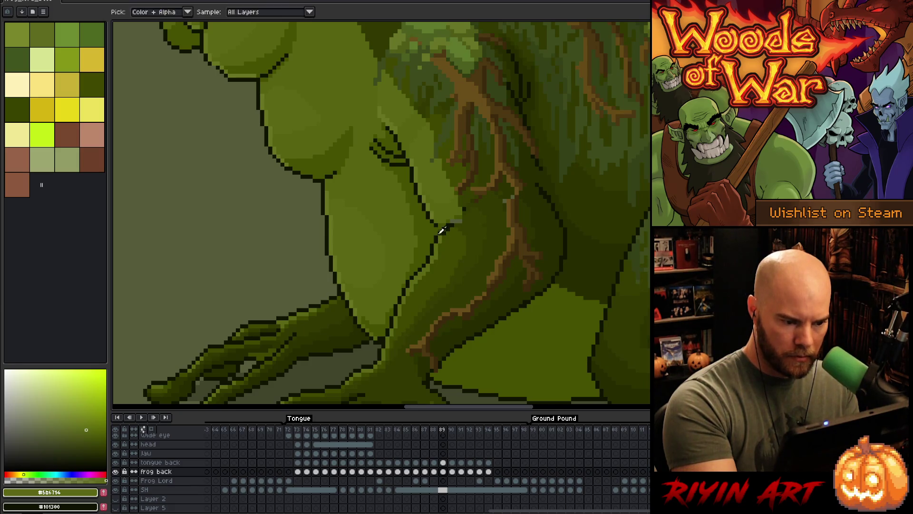
Shade the arm with mid and darker greens against its dark outline.
left_click(440, 231, "alt")
left_click(444, 223, "alt")
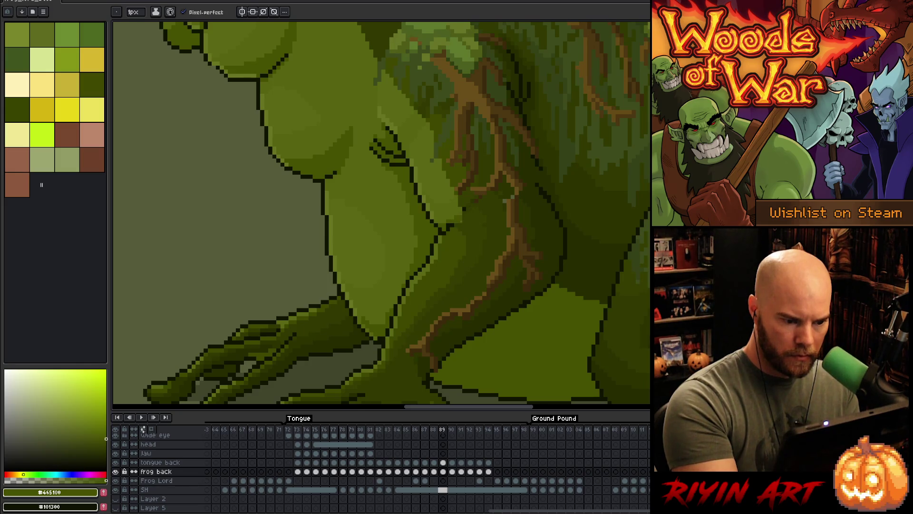
left_click(459, 219, "alt")
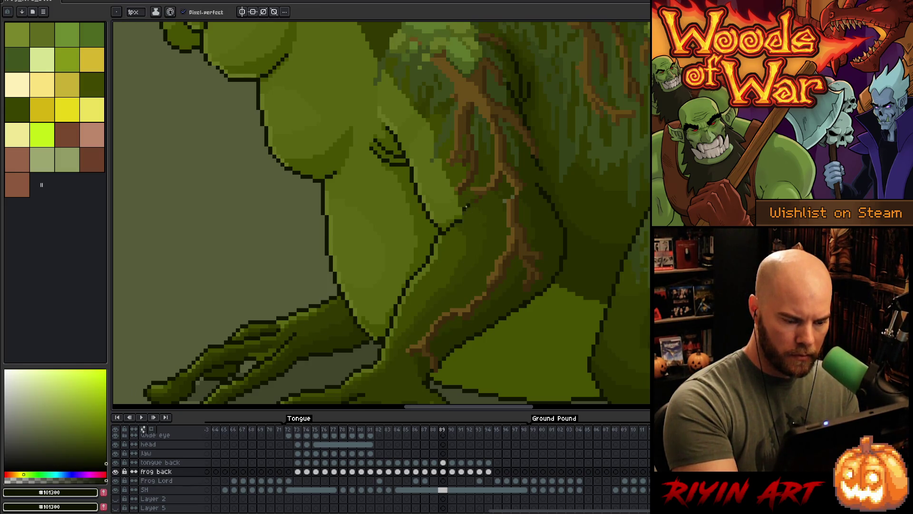
left_click(452, 227, "alt")
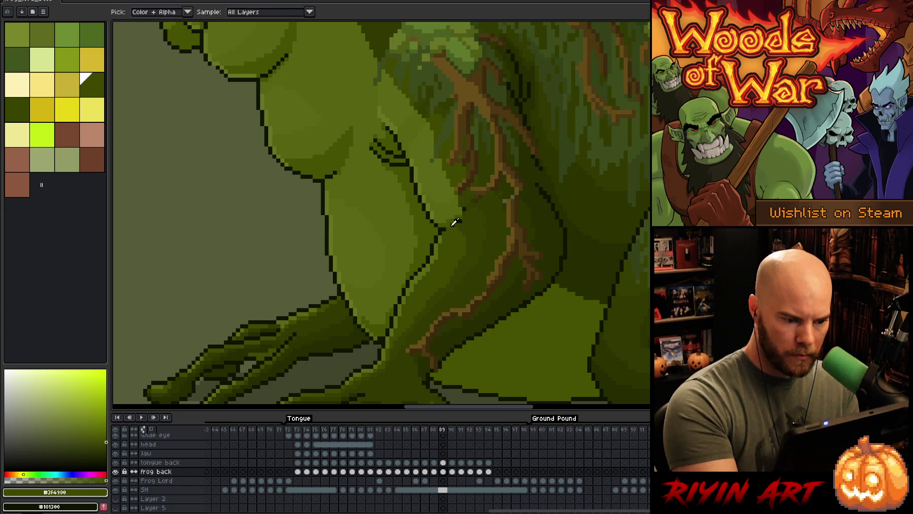
left_click(455, 222, "alt")
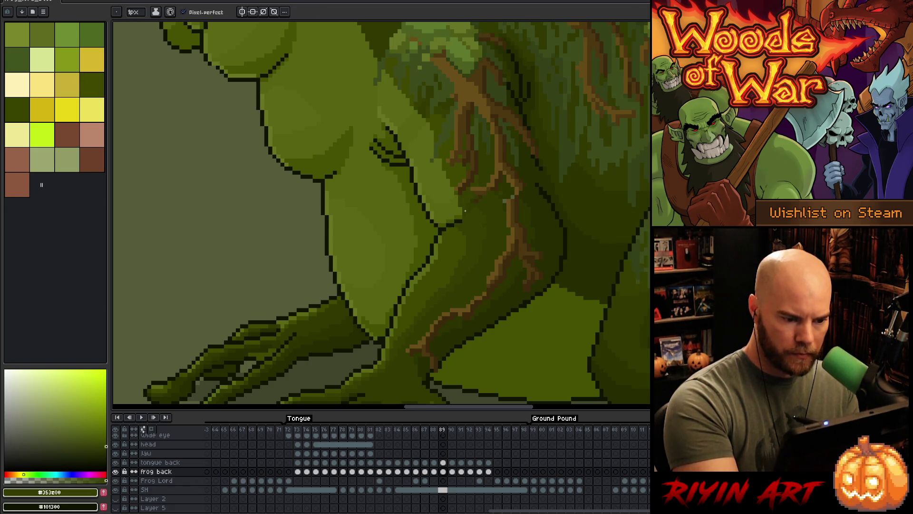
left_click(515, 205, "alt")
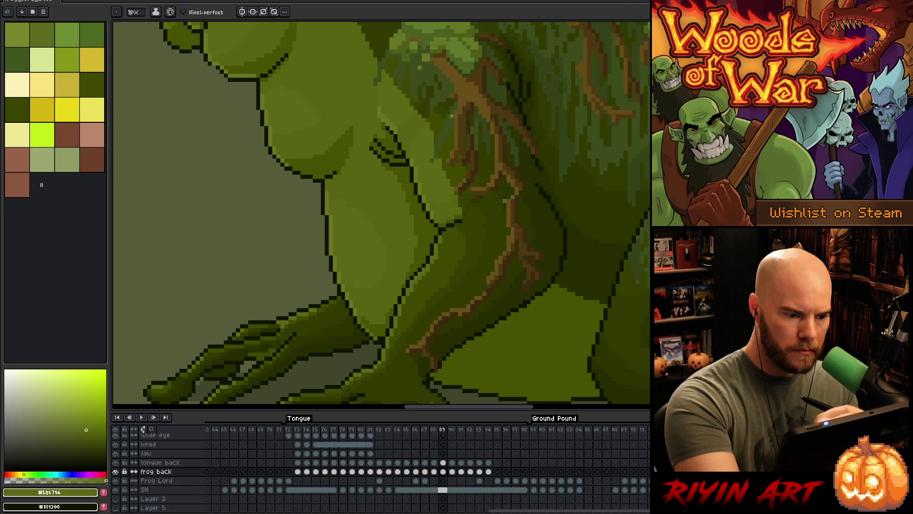
Nudge a small patch of the brown branch line with the rectangular marquee.
left_click(516, 206, "alt")
key("m")
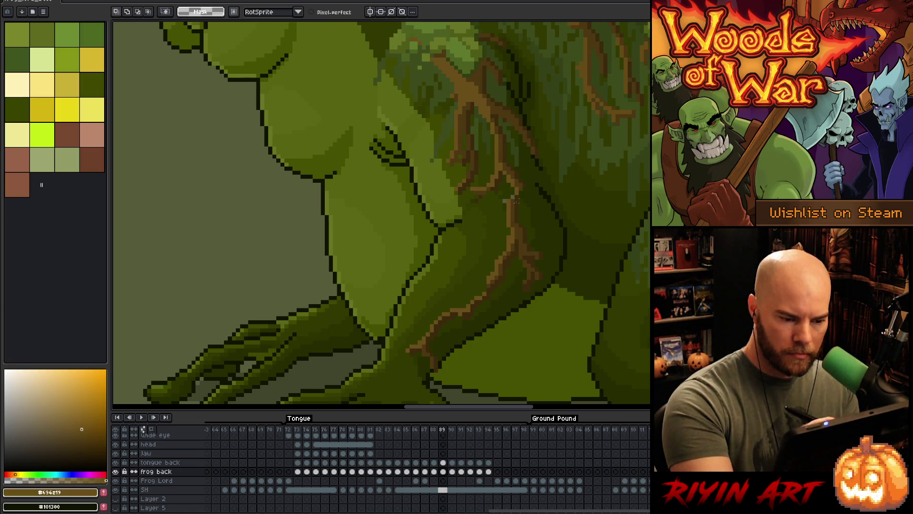
left_click_drag(505, 189, 533, 217)
left_click(533, 176)
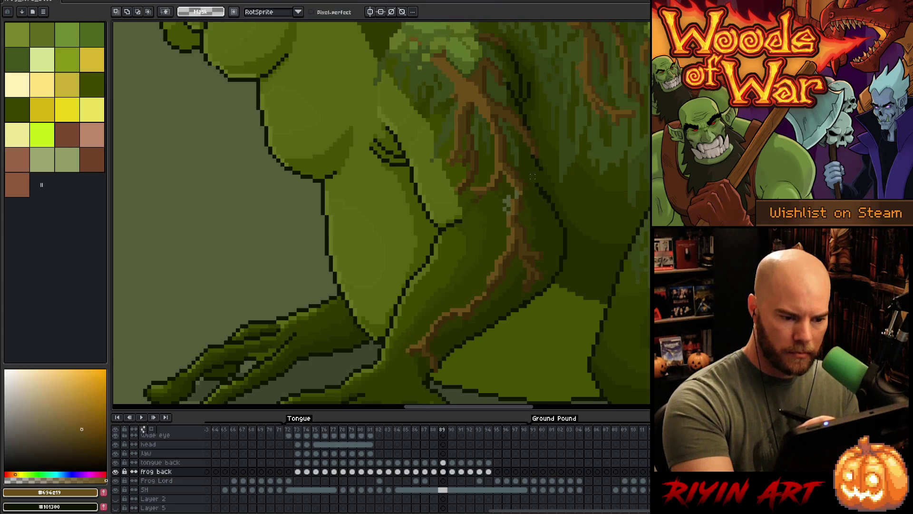
key("b")
Repaint the root line in dark and light browns and deepen the arm's green shading.
left_click(525, 189, "alt")
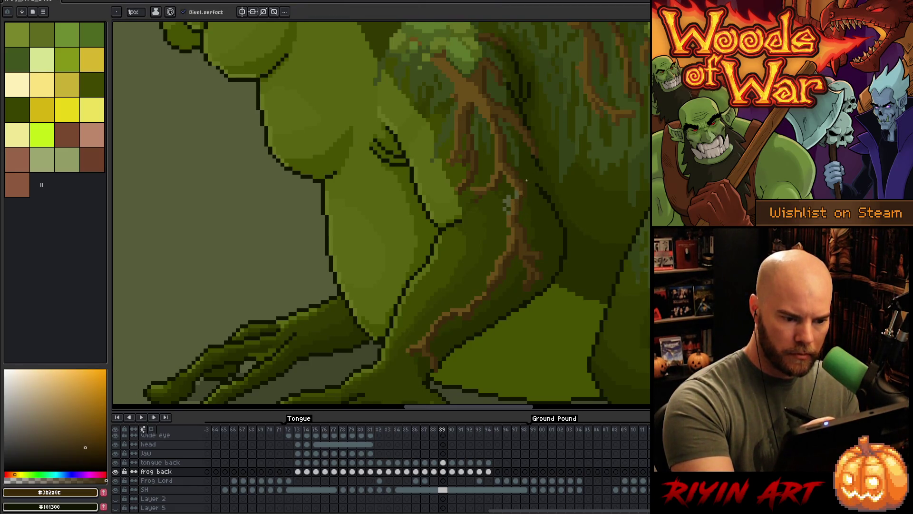
left_click(521, 188, "alt")
left_click(520, 184, "alt")
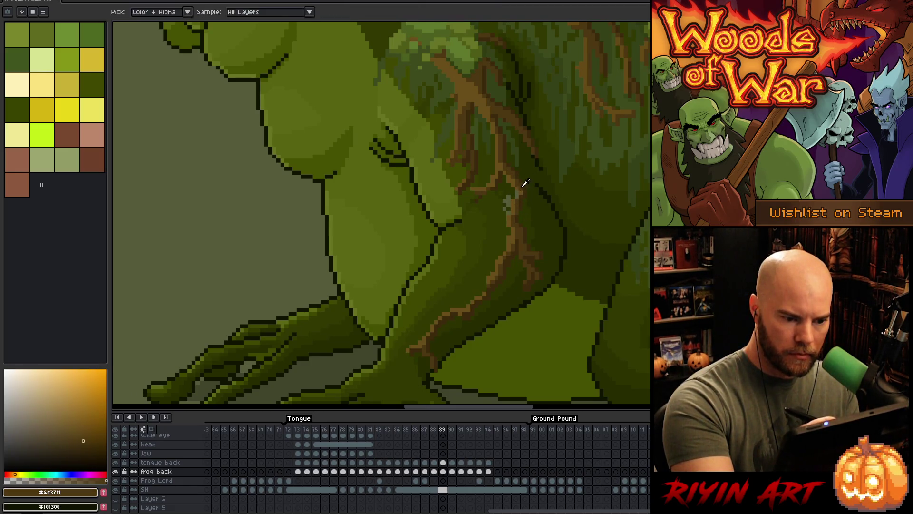
left_click(508, 206, "alt")
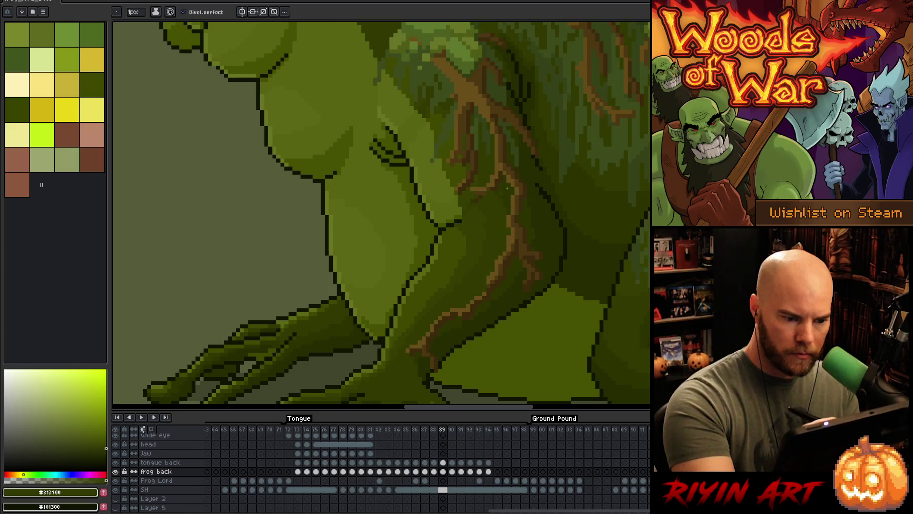
scroll(547, 168, "down", 2)
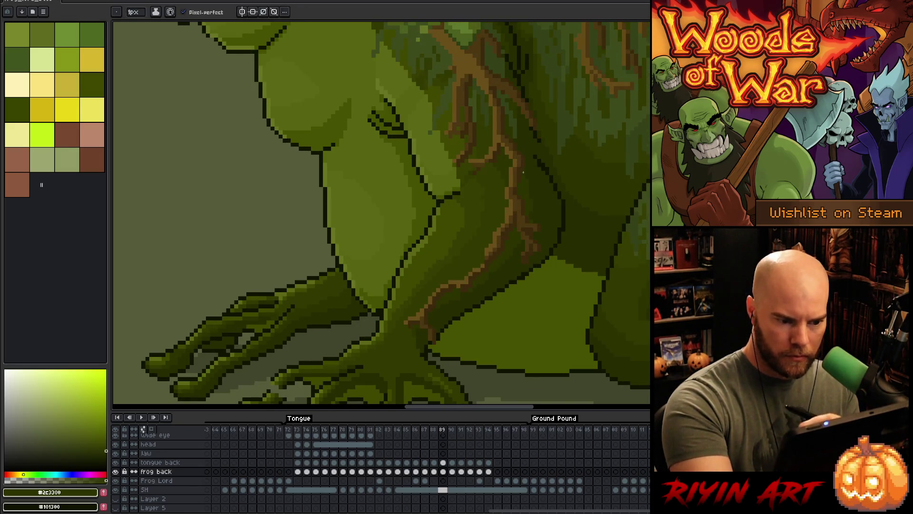
key("g")
left_click(530, 189, "alt")
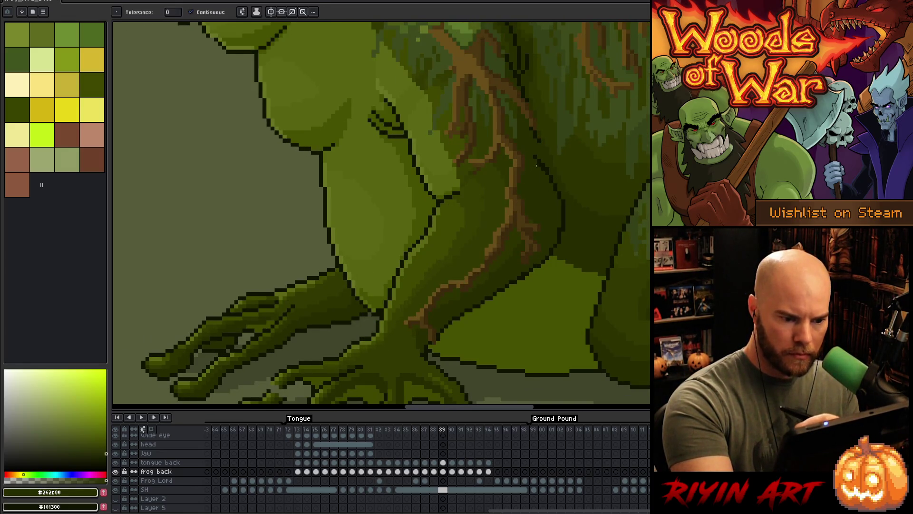
scroll(535, 166, "down", 1)
key("b")
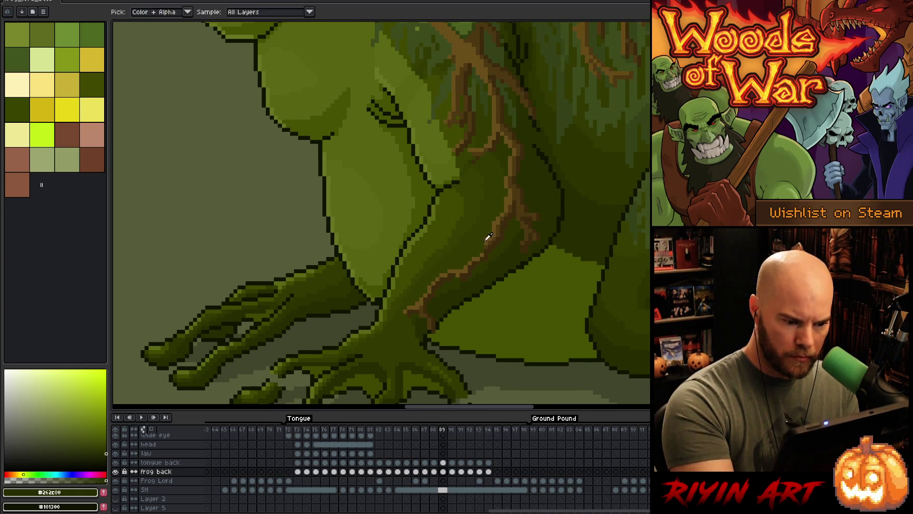
Extend the brown root vein and dark green shading down the lower arm toward the hand.
left_click(488, 240, "alt")
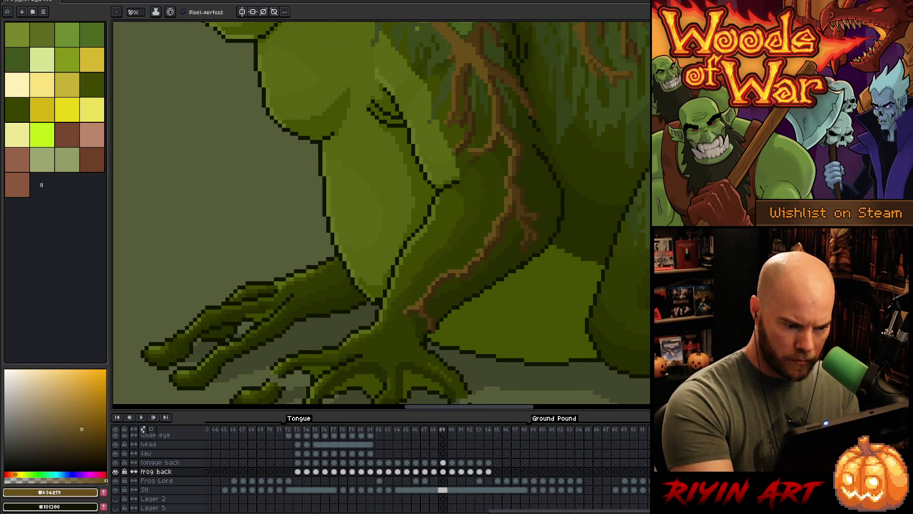
left_click(490, 227, "alt")
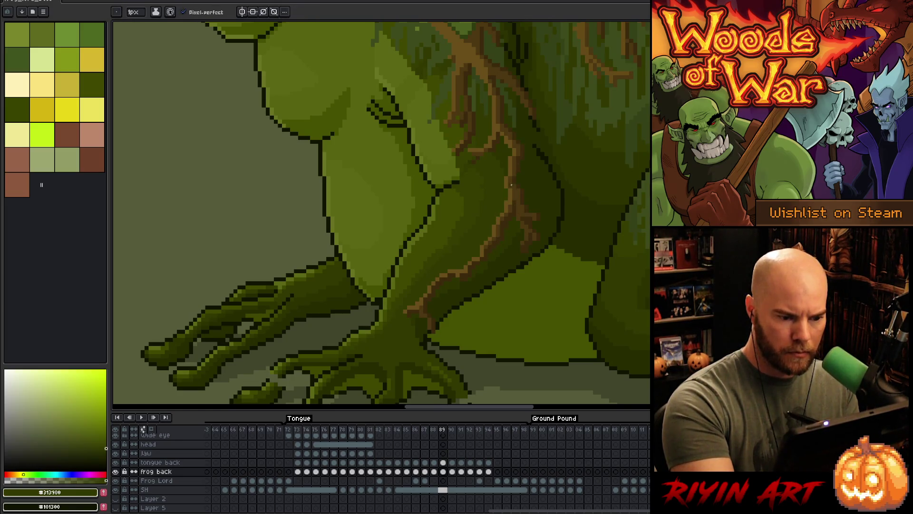
left_click_drag(507, 195, 519, 171)
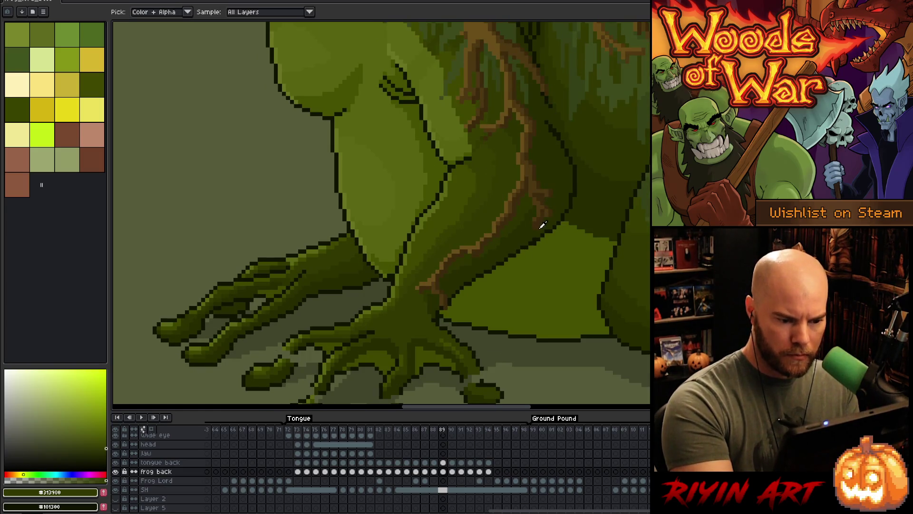
left_click(542, 225, "alt")
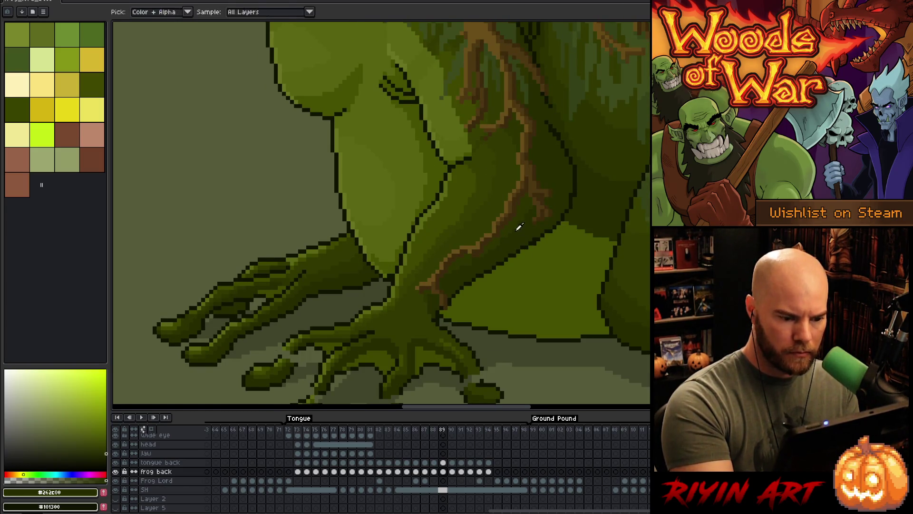
left_click(501, 239, "alt")
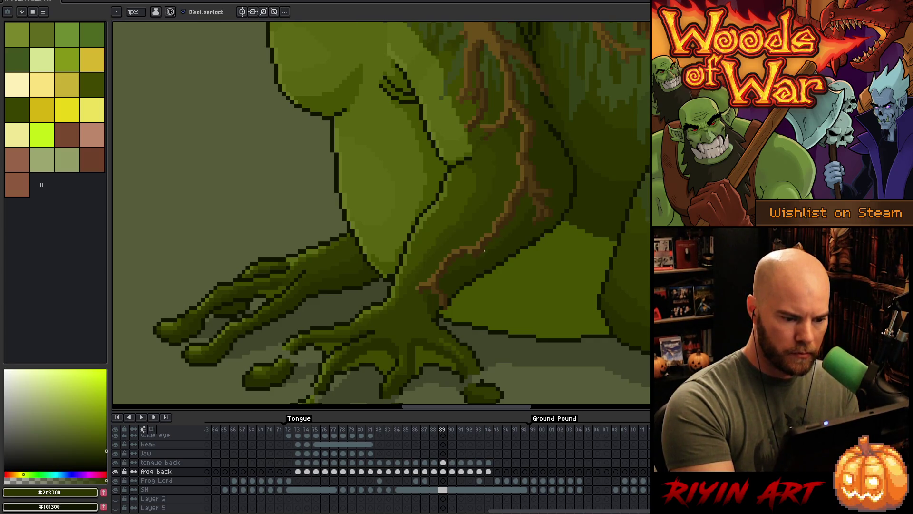
left_click(472, 253, "alt")
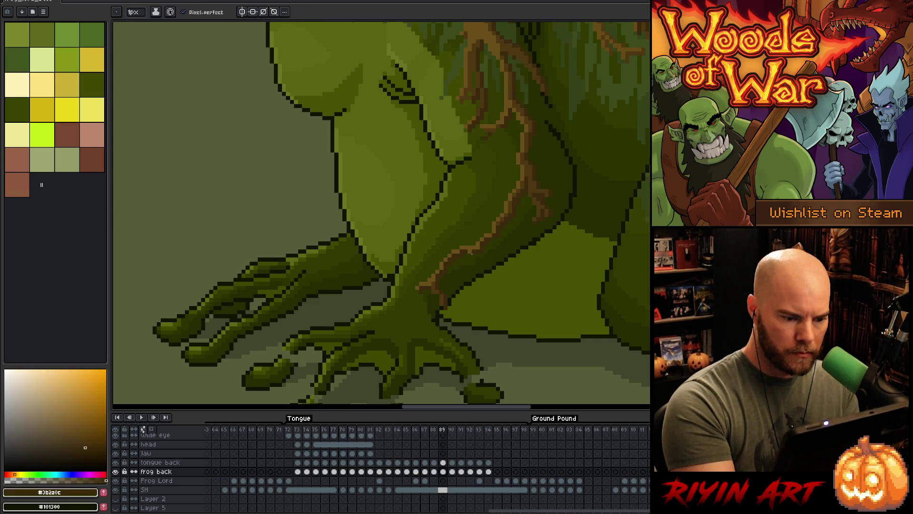
left_click_drag(467, 270, 485, 253)
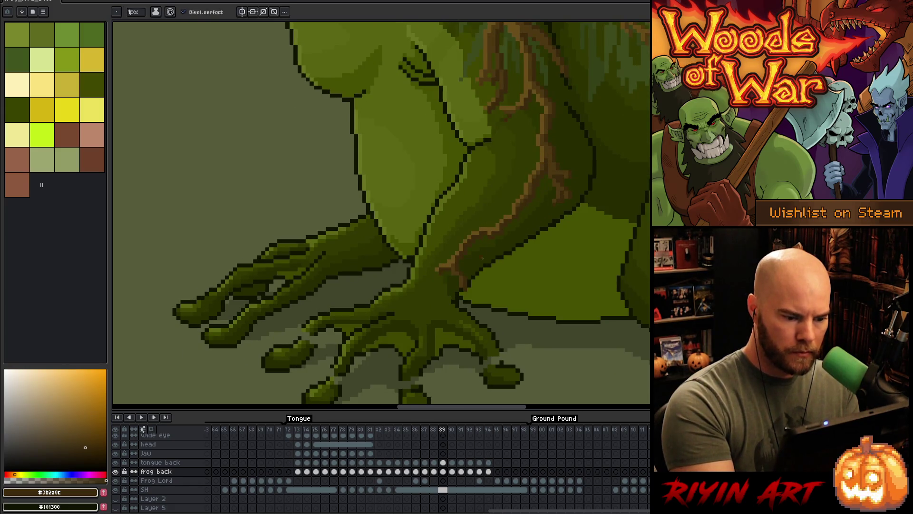
Add dark green shading to the front toes using outline and green shades sampled from the hand.
left_click_drag(464, 328, 528, 259)
left_click(485, 304, "alt")
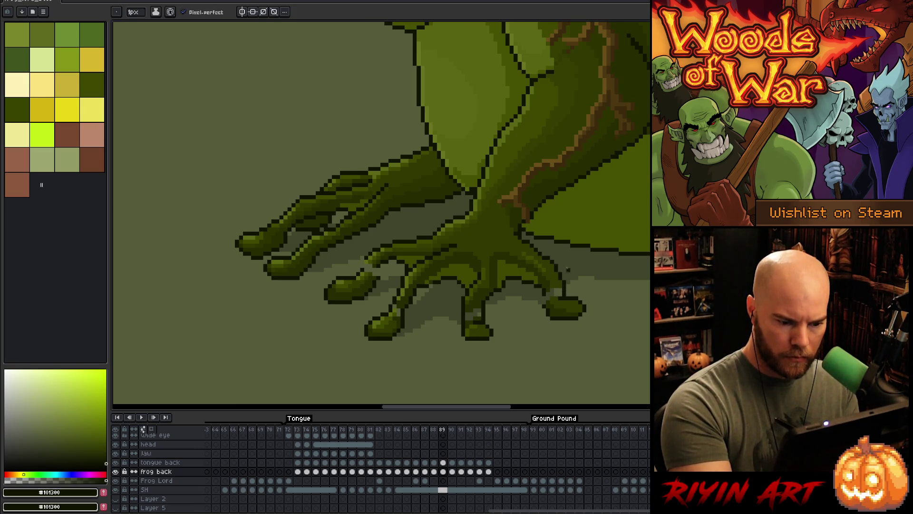
left_click(545, 301, "alt")
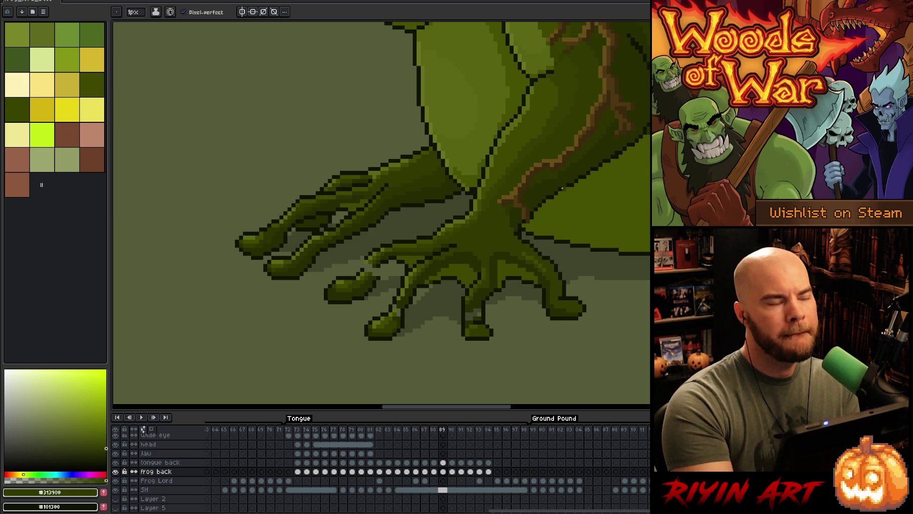
left_click(480, 301, "alt")
left_click_drag(478, 307, 473, 316)
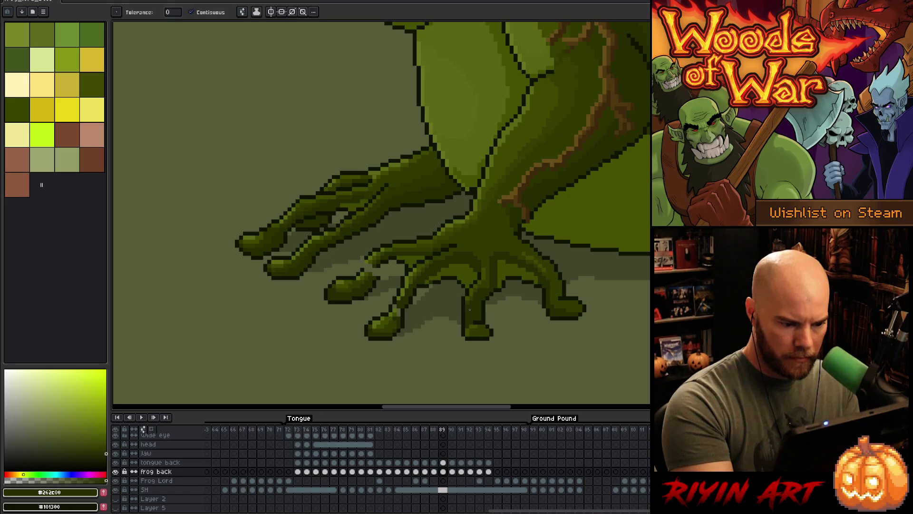
left_click(398, 308, "alt")
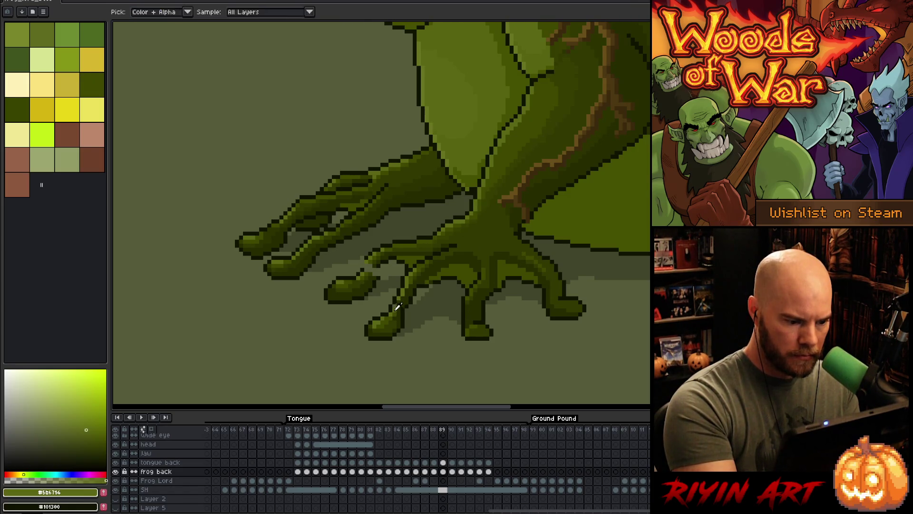
left_click(422, 267, "alt")
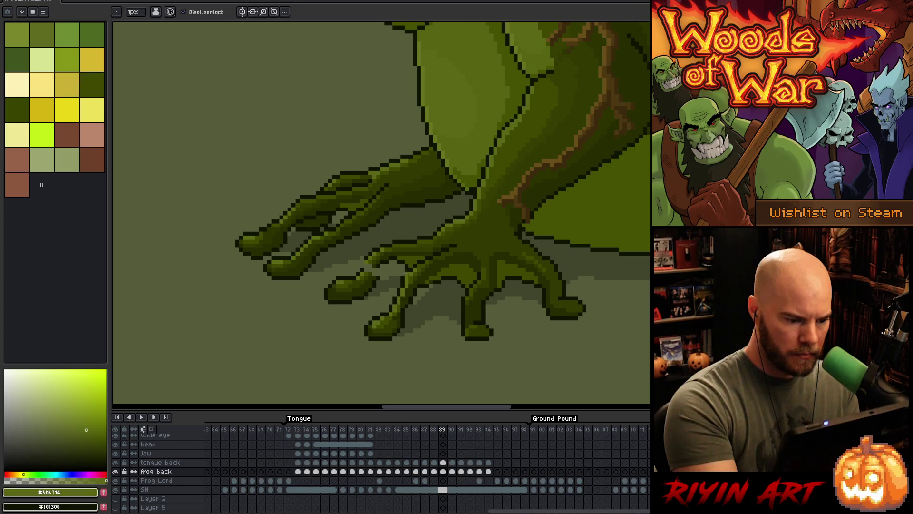
left_click_drag(422, 267, 480, 265)
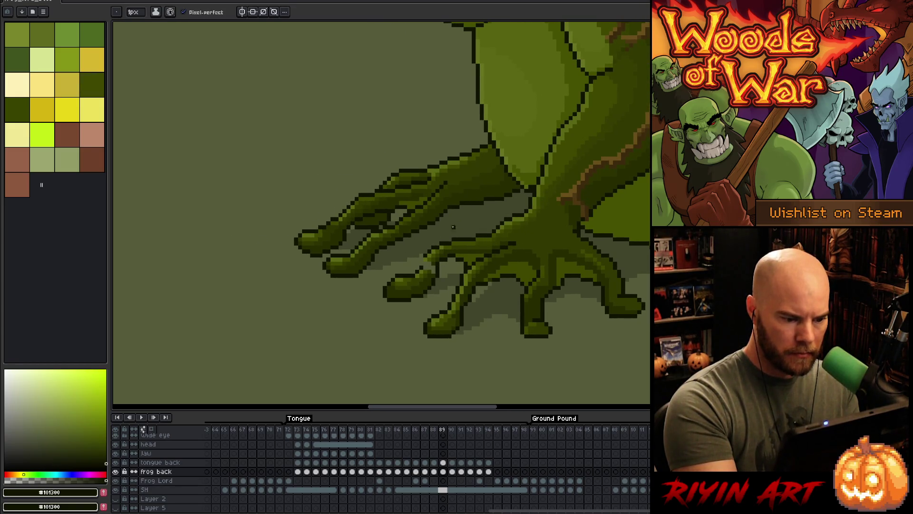
left_click(444, 256, "alt")
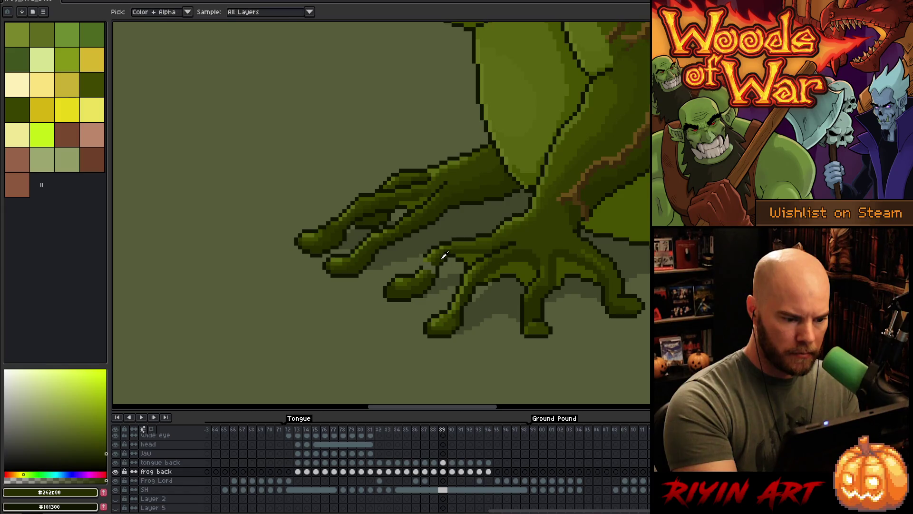
left_click(434, 272, "alt")
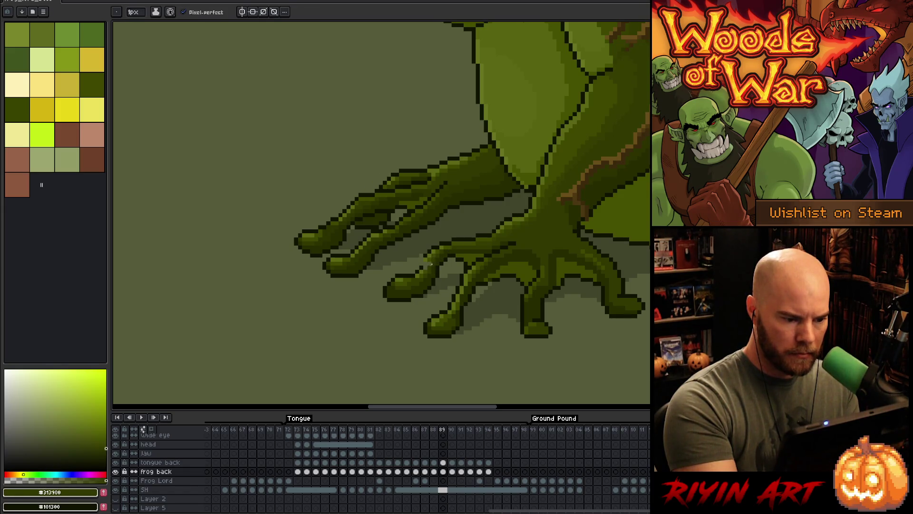
left_click(429, 261, "alt")
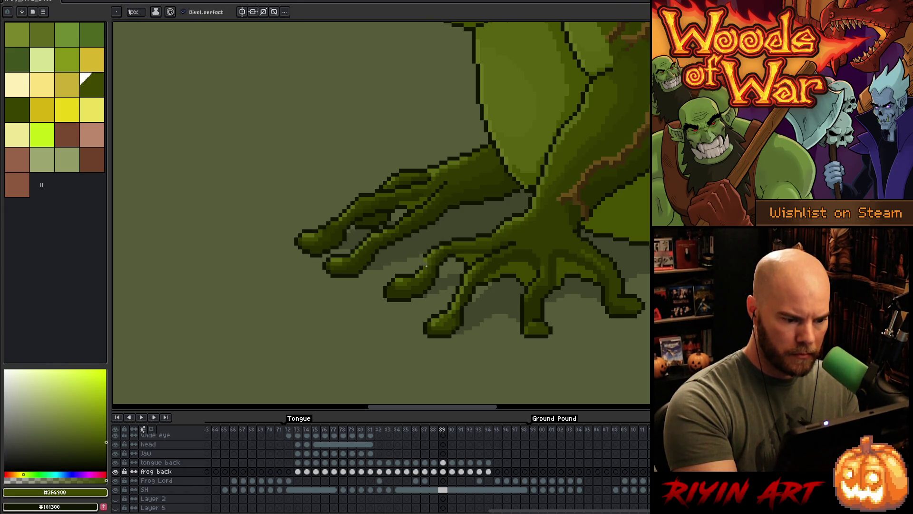
left_click(427, 268, "alt")
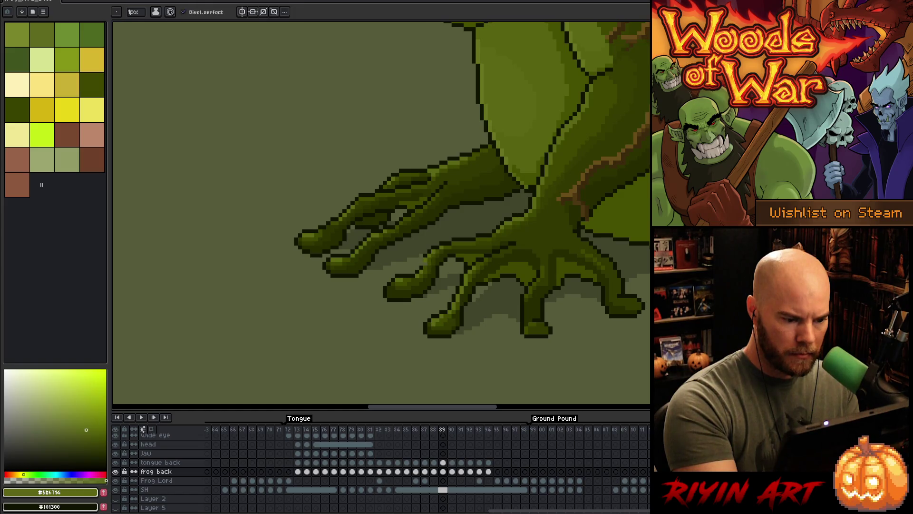
left_click(421, 263, "alt")
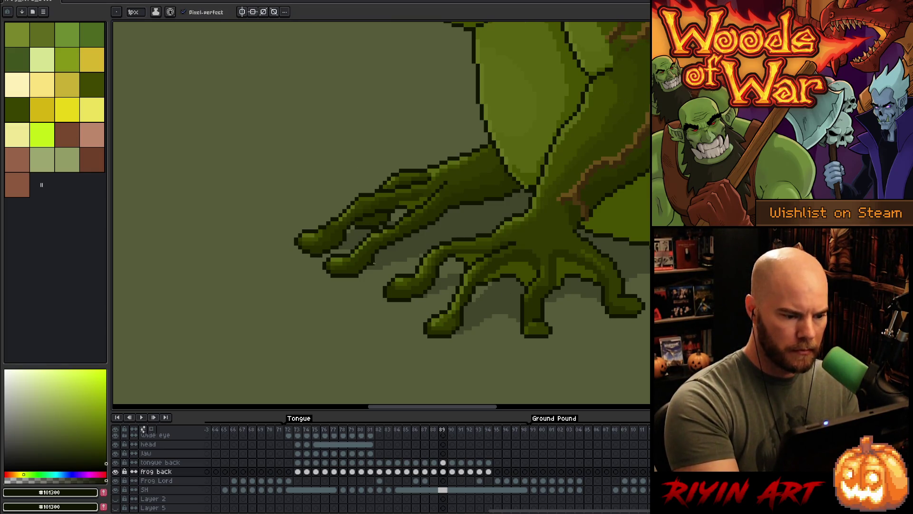
Lasso the front toes, move them down about 8 pixels, and commit the move.
scroll(530, 275, "up", 1)
mouse_move(530, 275)
left_mouse_down()
mouse_move(479, 299)
mouse_move(537, 209)
left_mouse_up()
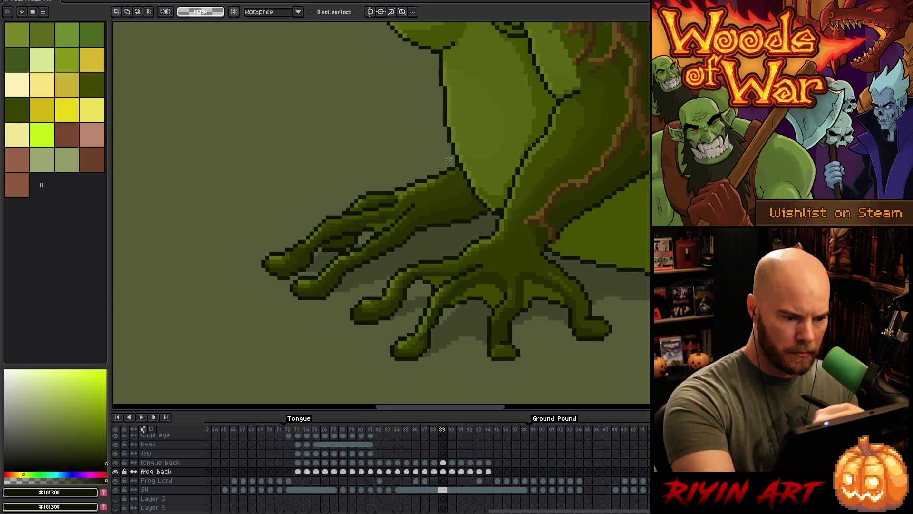
mouse_move(449, 162)
left_mouse_down()
mouse_move(490, 221)
mouse_move(356, 277)
mouse_move(335, 277)
mouse_move(365, 241)
mouse_move(354, 233)
mouse_move(307, 257)
mouse_move(314, 175)
mouse_move(435, 155)
left_mouse_up()
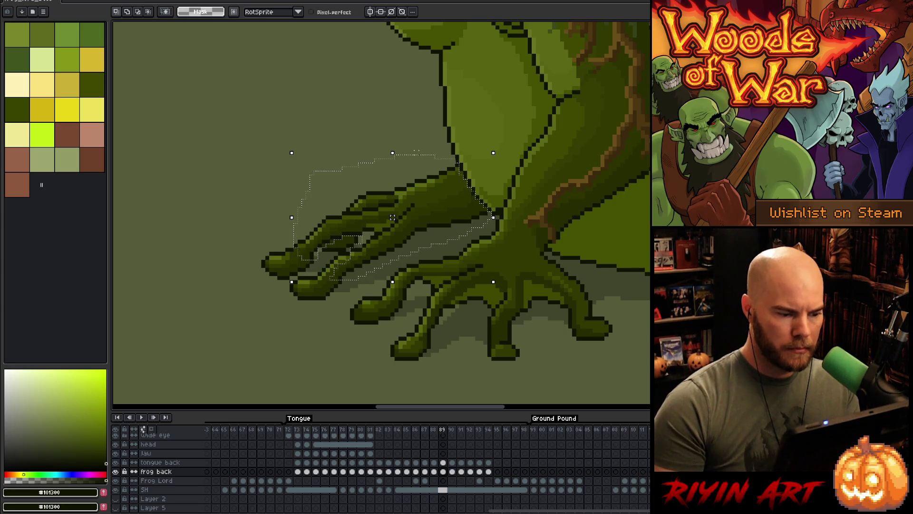
left_click_drag(392, 217, 393, 222)
key("Return")
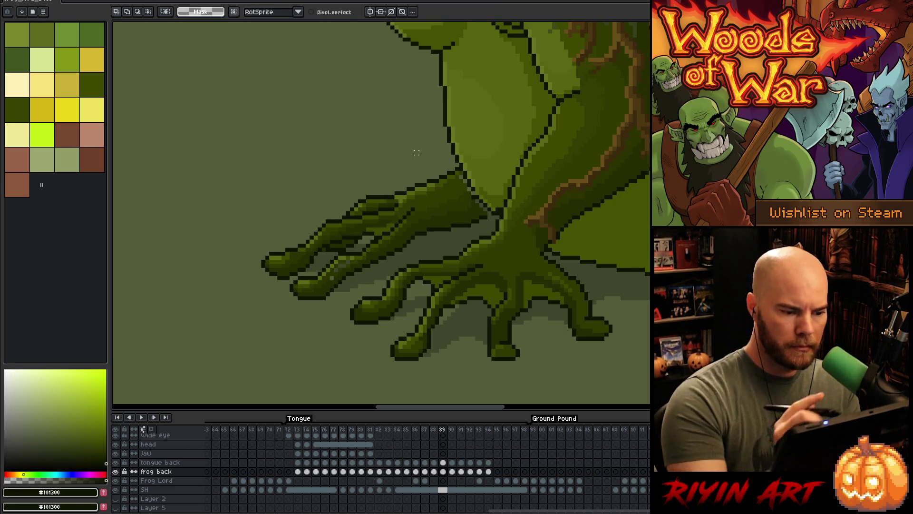
Retouch the moved toes' dark outline and olive shading with colours sampled from the foot.
key("i")
left_click(350, 269)
key("b")
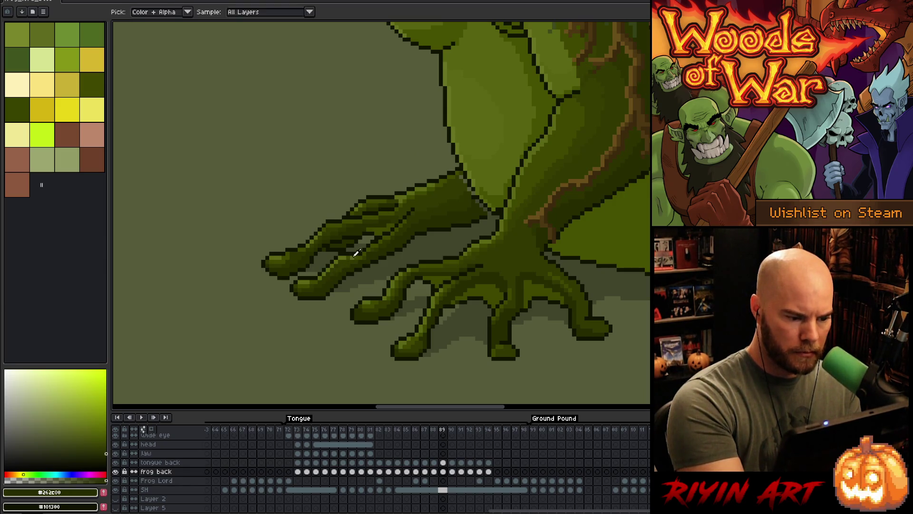
left_click(417, 192, "alt")
left_click(418, 186, "alt")
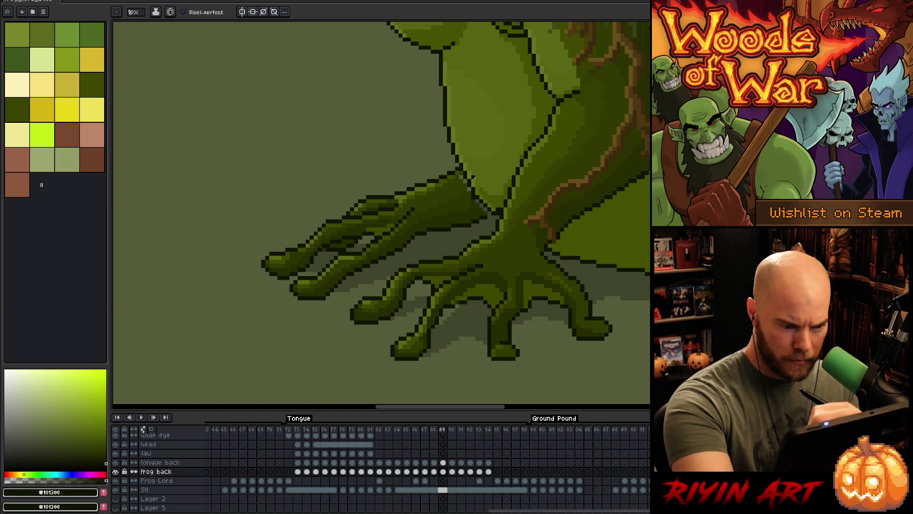
left_click(483, 206, "alt")
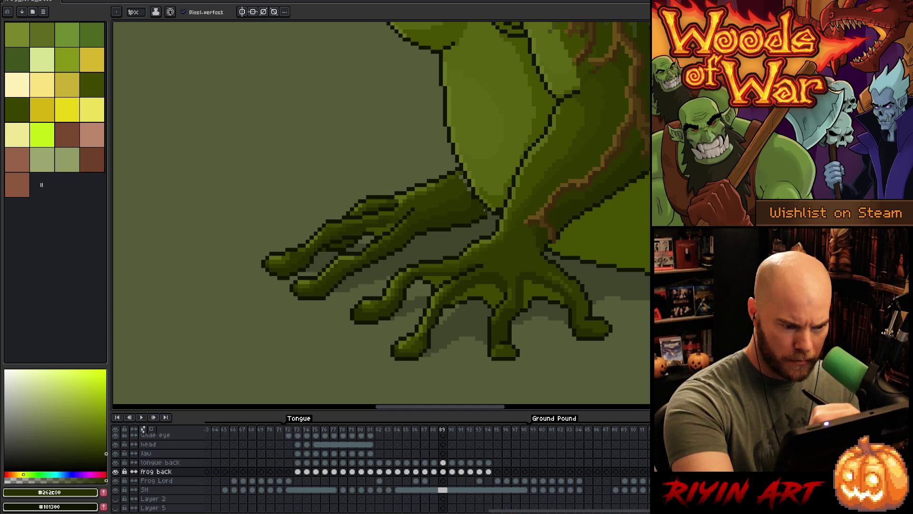
left_click(488, 212, "alt")
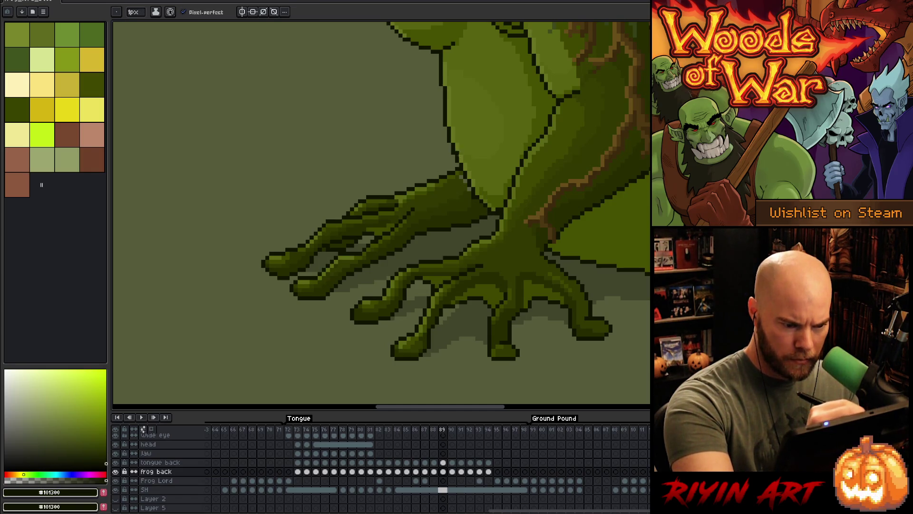
left_click(473, 197, "alt")
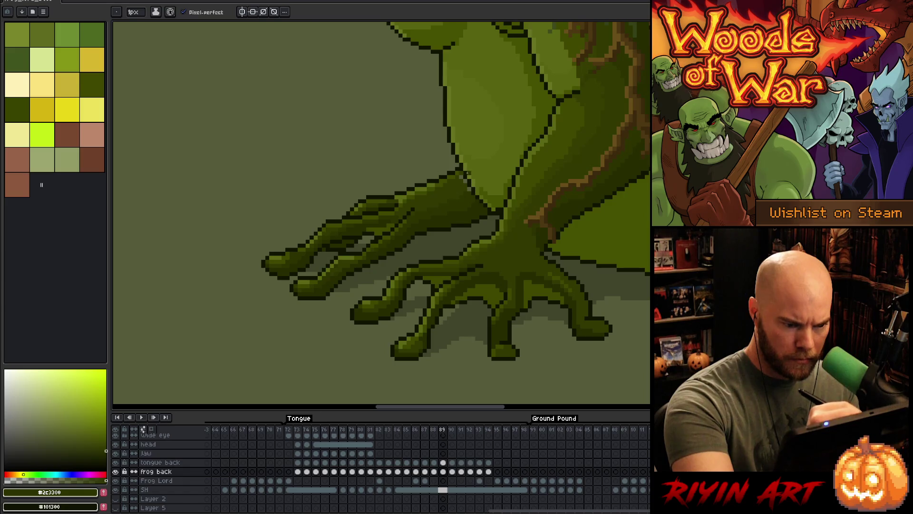
left_click(467, 191, "alt")
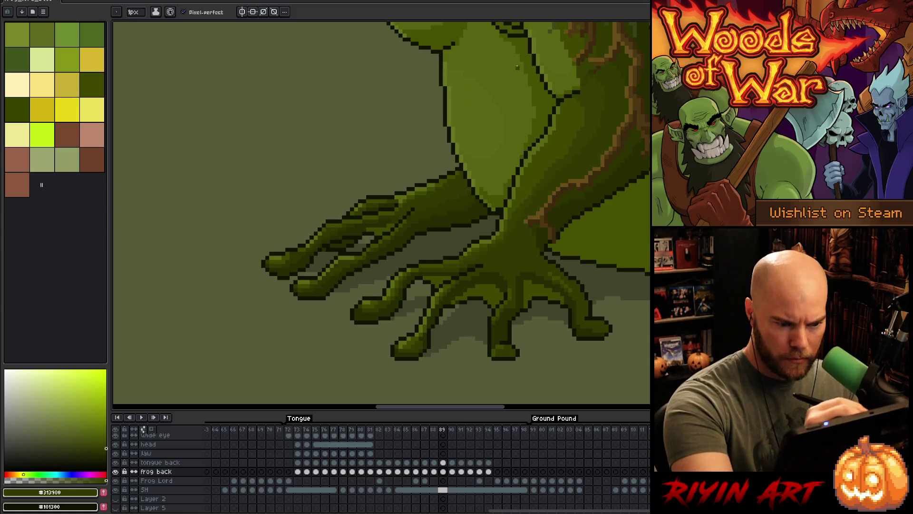
key("alt")
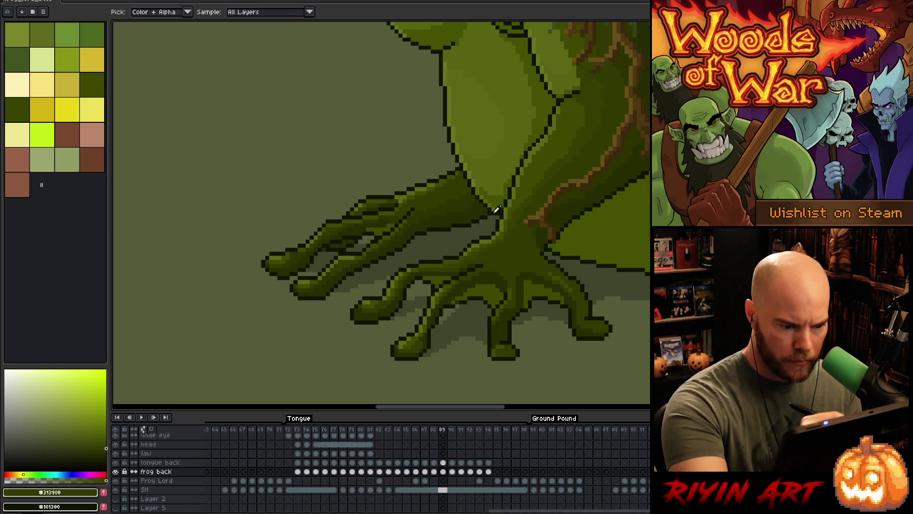
left_click(496, 209, "alt")
left_click(498, 213, "alt")
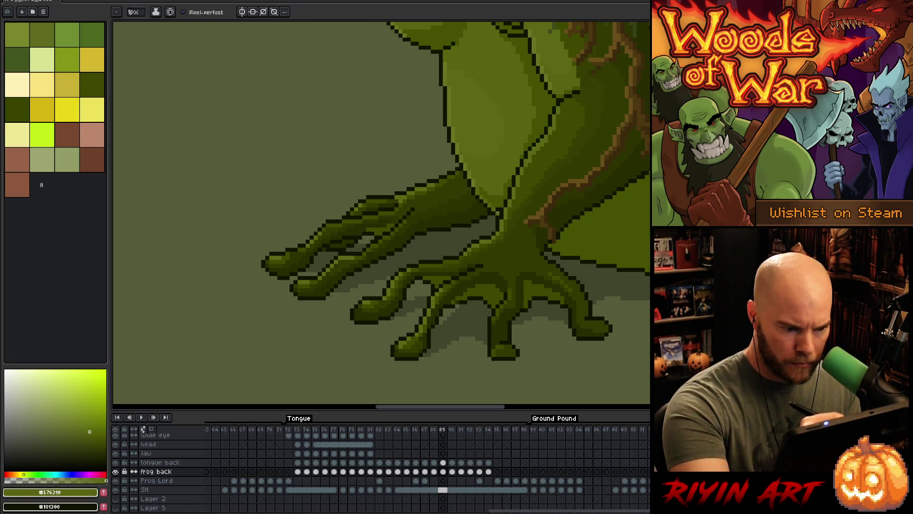
left_click(501, 197, "alt")
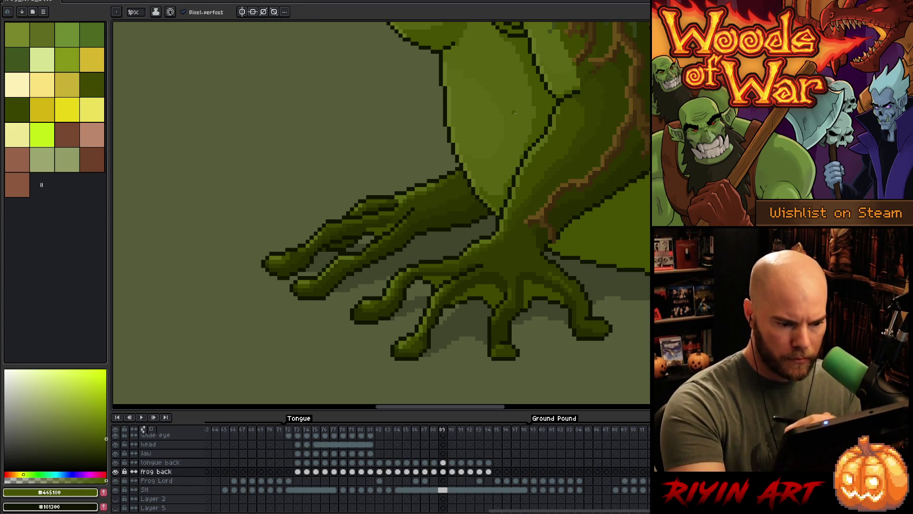
On frame 88, lasso the pixels between two front toes, then deselect.
scroll(505, 125, "down", 1)
scroll(507, 127, "down", 3)
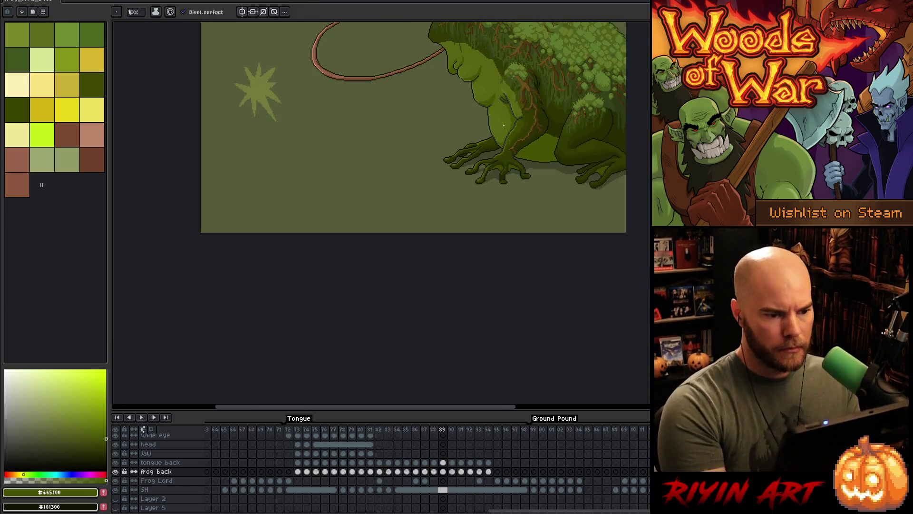
scroll(470, 134, "up", 2)
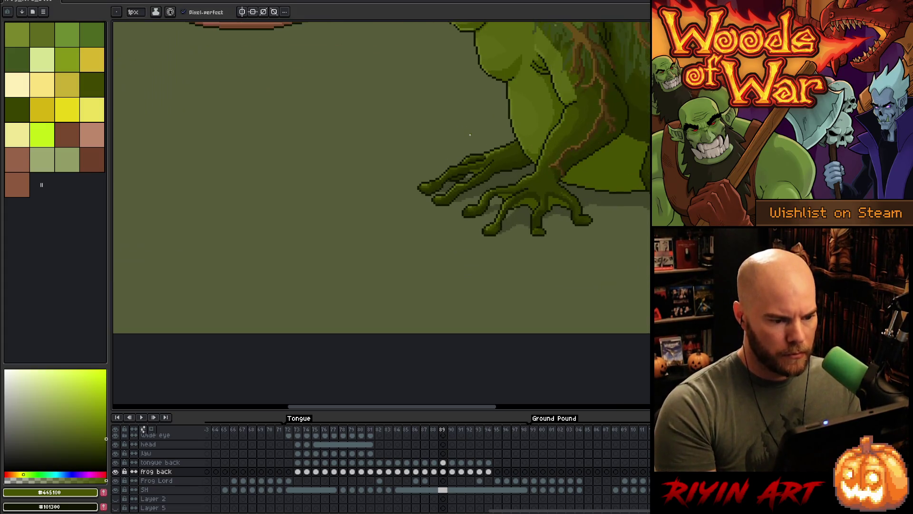
key("comma")
scroll(456, 189, "up", 3)
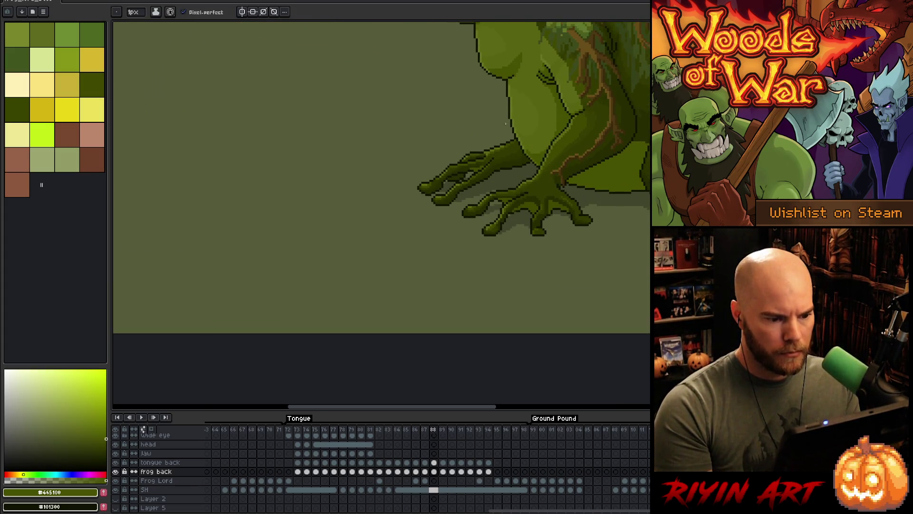
key("m")
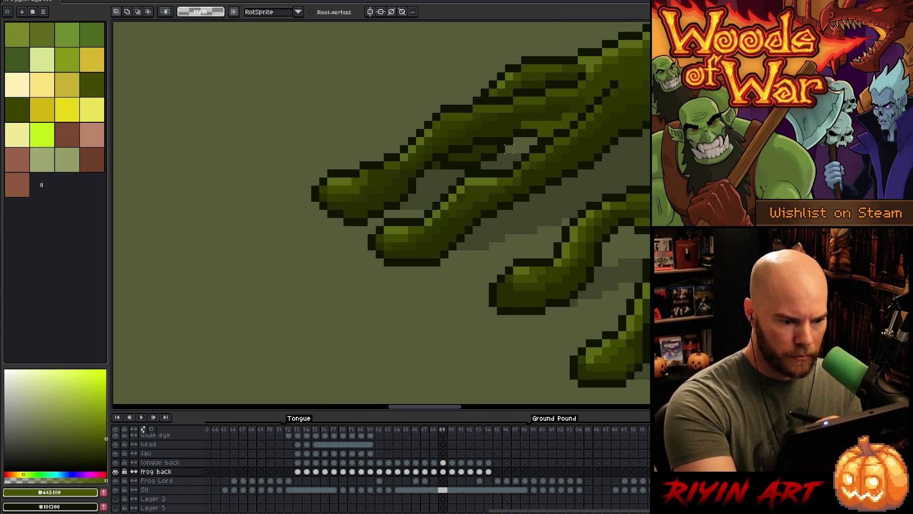
mouse_move(501, 165)
left_mouse_down()
mouse_move(490, 183)
mouse_move(425, 216)
mouse_move(443, 189)
mouse_move(500, 164)
left_mouse_up()
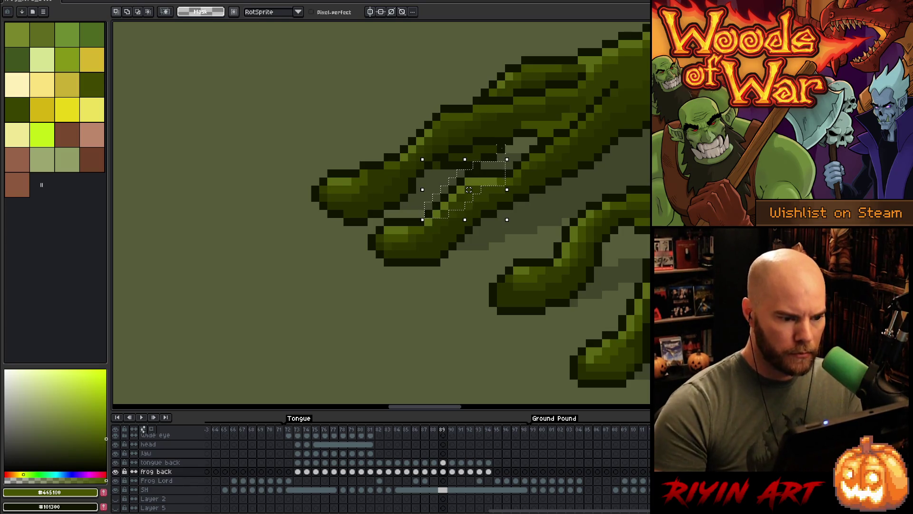
key("ctrl+d")
key("b")
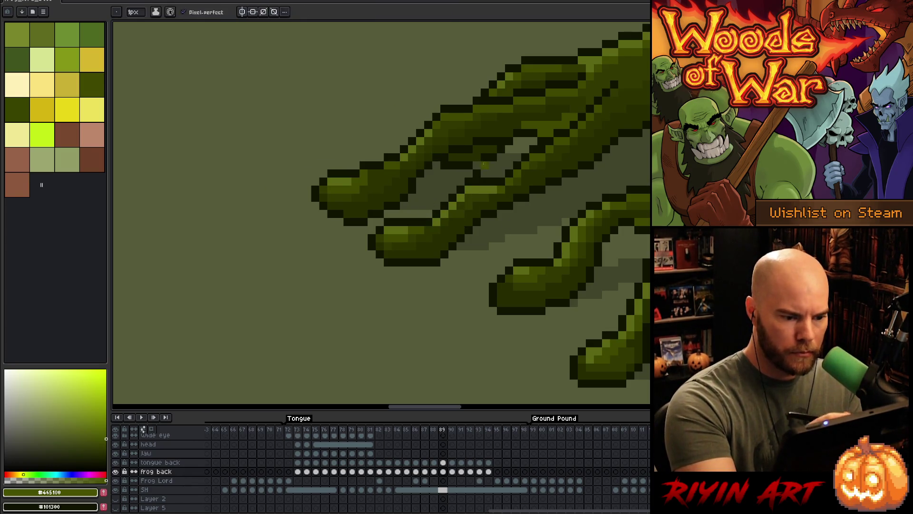
Pencil the toe gap in dark outline and olive green, comparing frames 88 and 89.
left_click(486, 149, "alt")
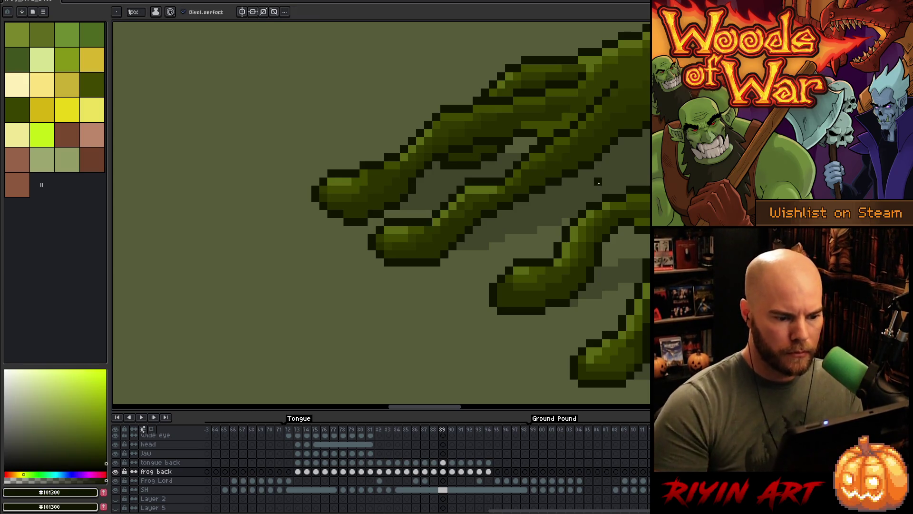
key("comma")
scroll(476, 214, "down", 3)
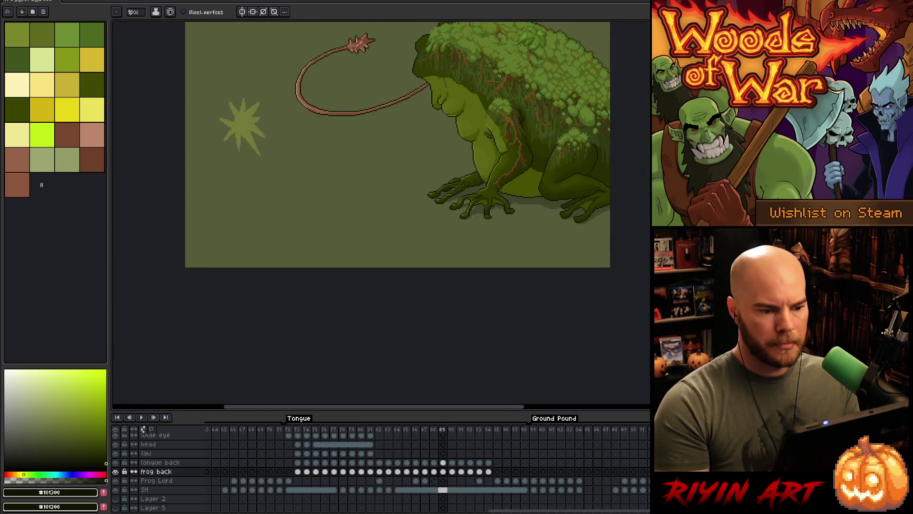
scroll(476, 215, "up", 1)
scroll(532, 200, "up", 3)
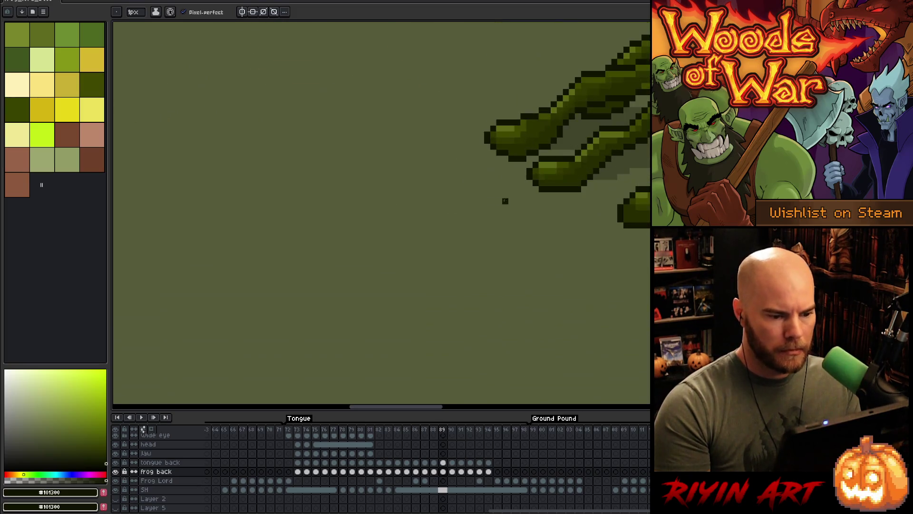
left_click_drag(573, 177, 443, 215)
key("period")
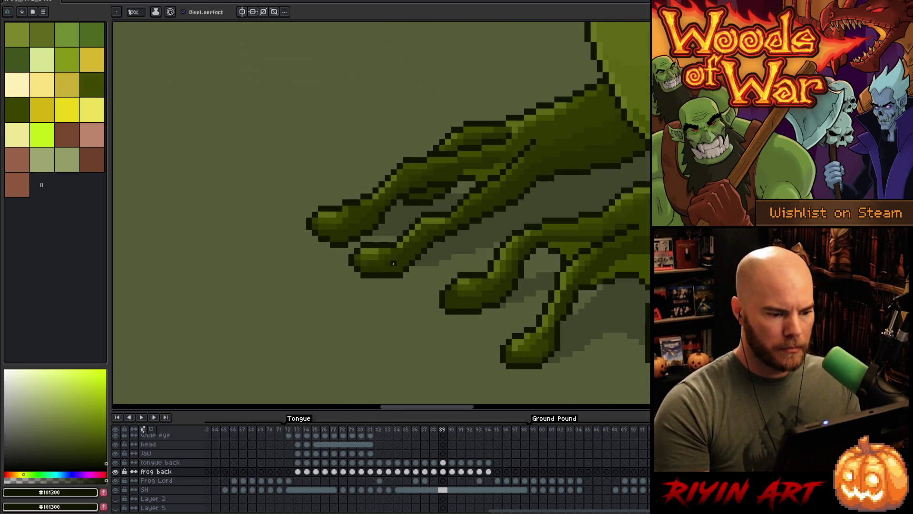
left_click(444, 215, "alt")
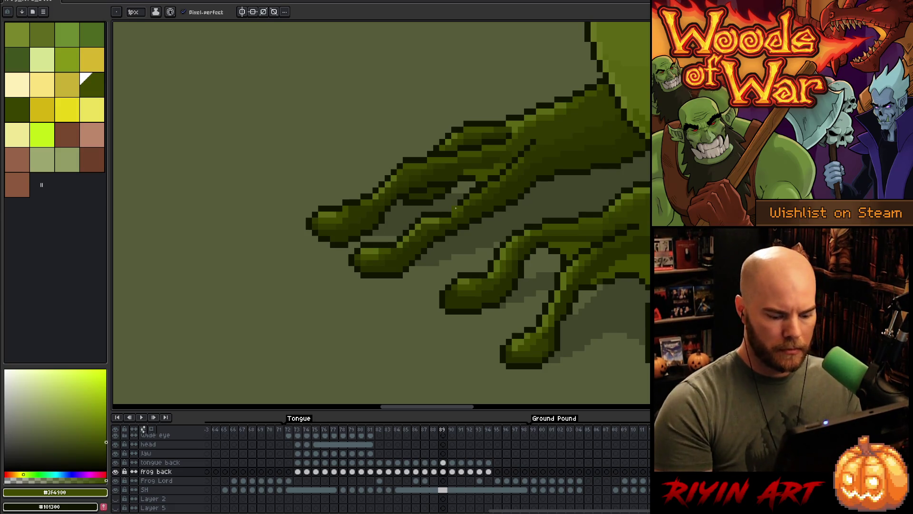
scroll(455, 209, "down", 5)
key("comma")
Flip repeatedly between frames 88 and 89, check frame 90, and return to 88.
scroll(502, 155, "down", 3)
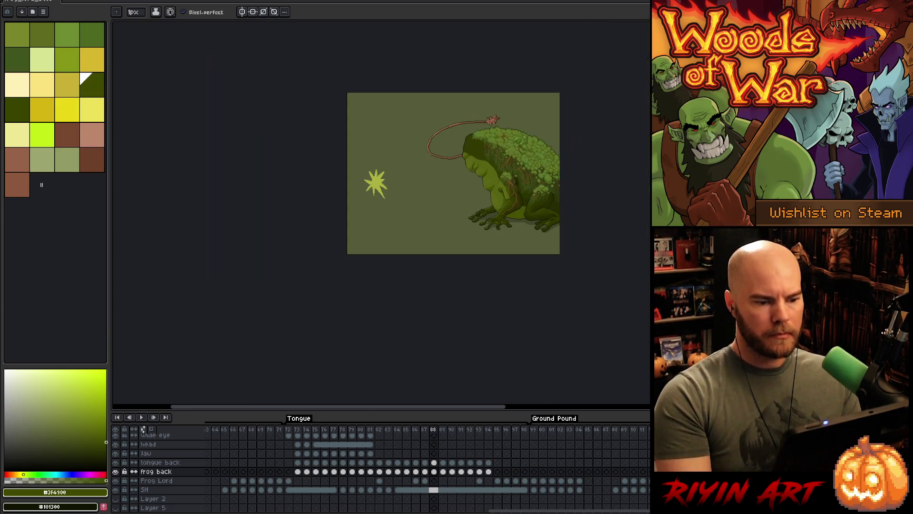
key("period")
key("comma")
scroll(502, 155, "up", 4)
key("period")
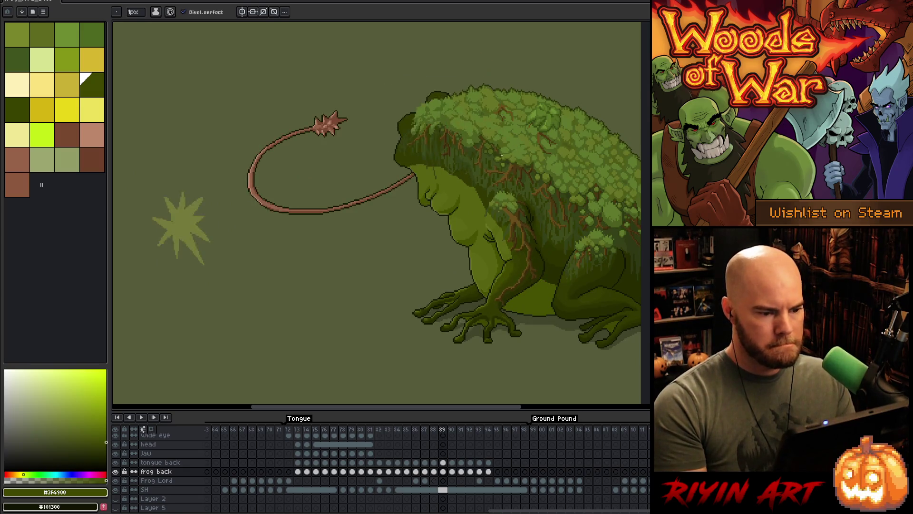
key("comma")
key("period")
scroll(502, 155, "down", 3)
key("comma")
scroll(501, 155, "up", 3)
key("period")
key("comma")
key("period")
key("comma")
key("period")
key("comma")
key("period")
key("period")
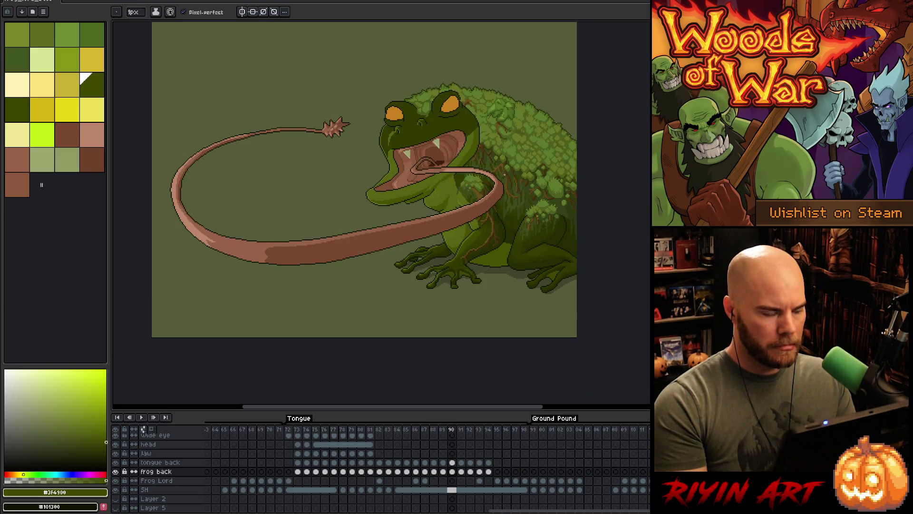
key("comma")
key("comma")
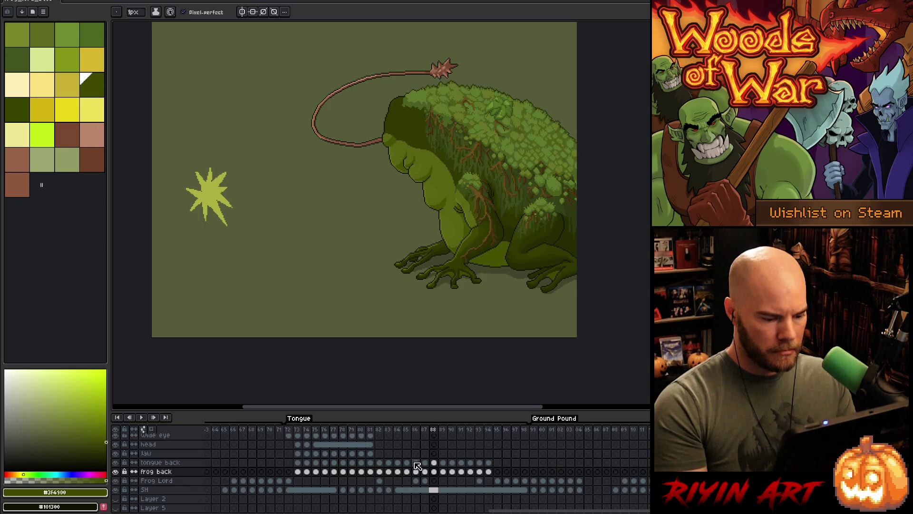
Select the frog back cel at frame 88, hide all layers, and select the Frog Lord layer.
left_click(197, 471)
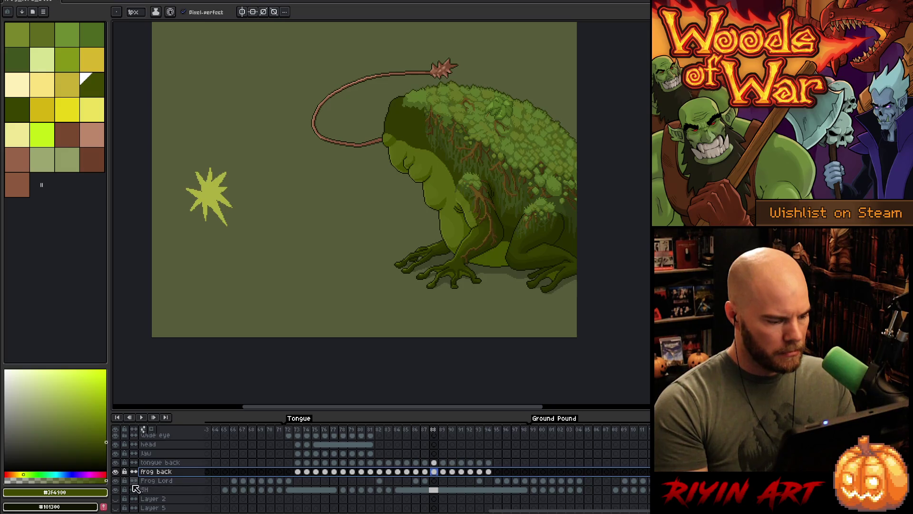
left_click(115, 479)
left_click(380, 482)
Clear the Frog Lord cel at frame 86, then undo the deletion.
key("Right")
key("Right")
key("Right")
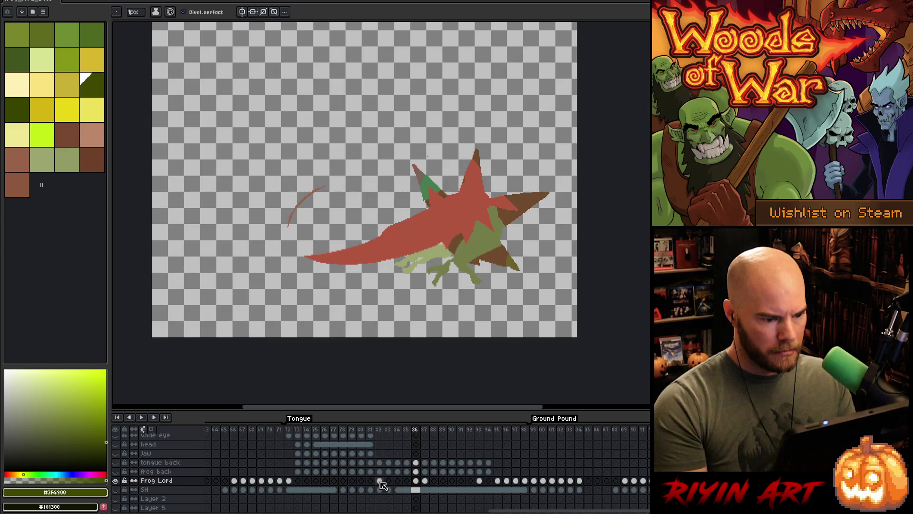
left_click(416, 481)
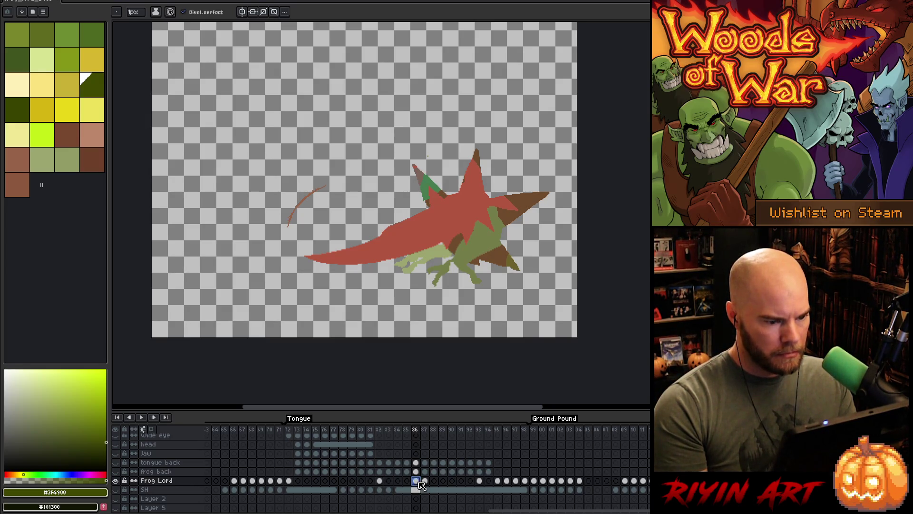
key("Delete")
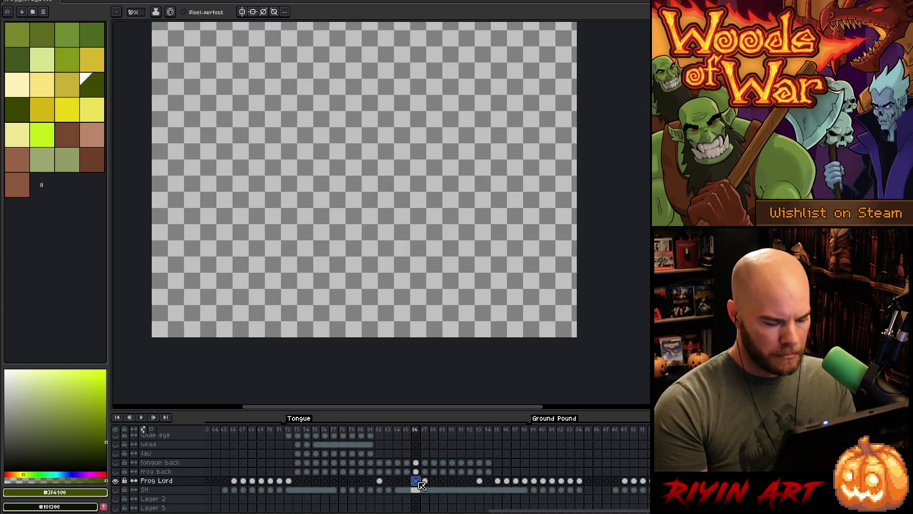
key("ctrl+z")
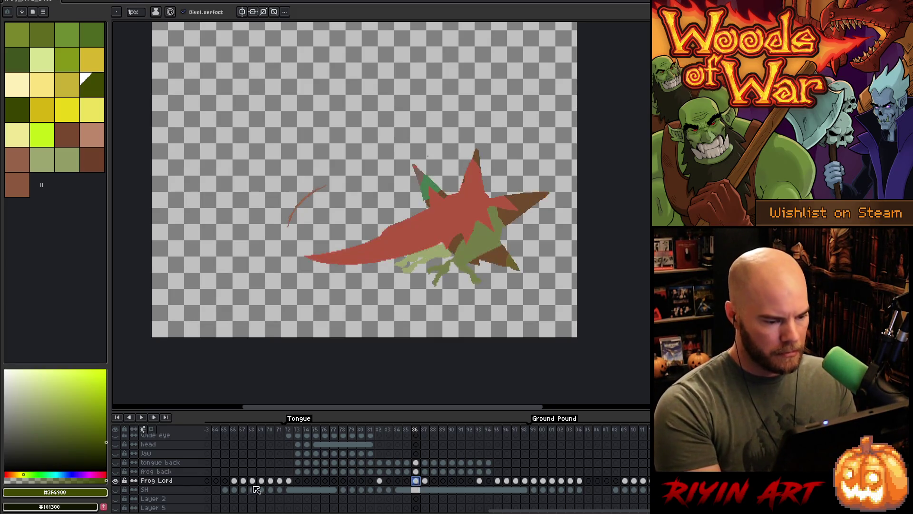
Solo the Frog Lord layer through frames up to 94, then show all layers at frame 93.
left_click(116, 481, "alt")
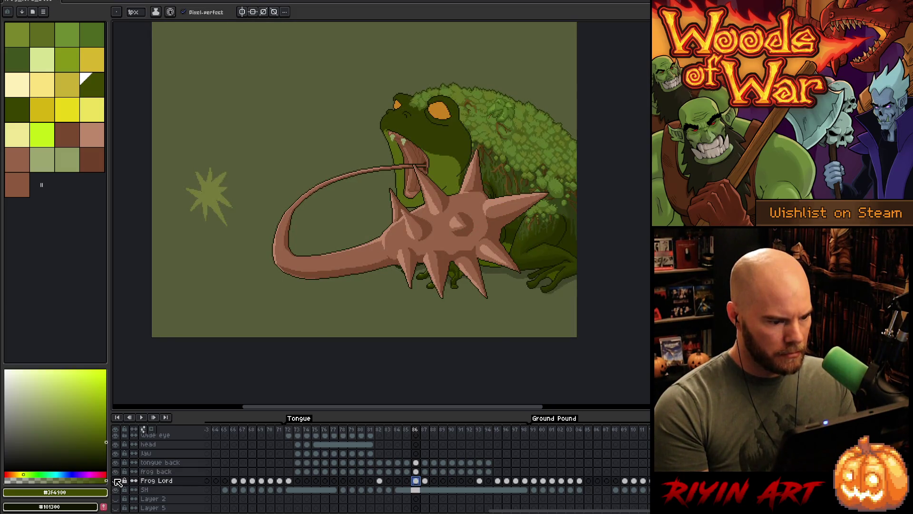
left_click(116, 481, "alt")
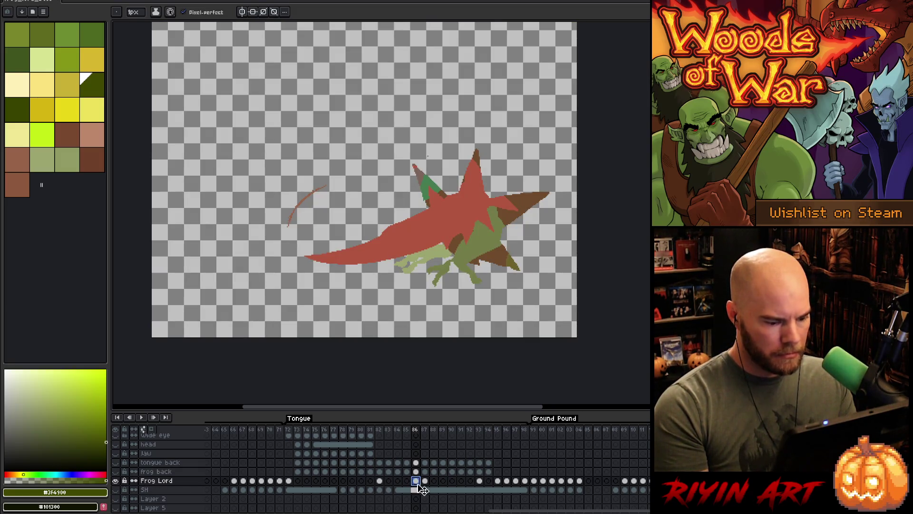
key("Delete")
key("Right")
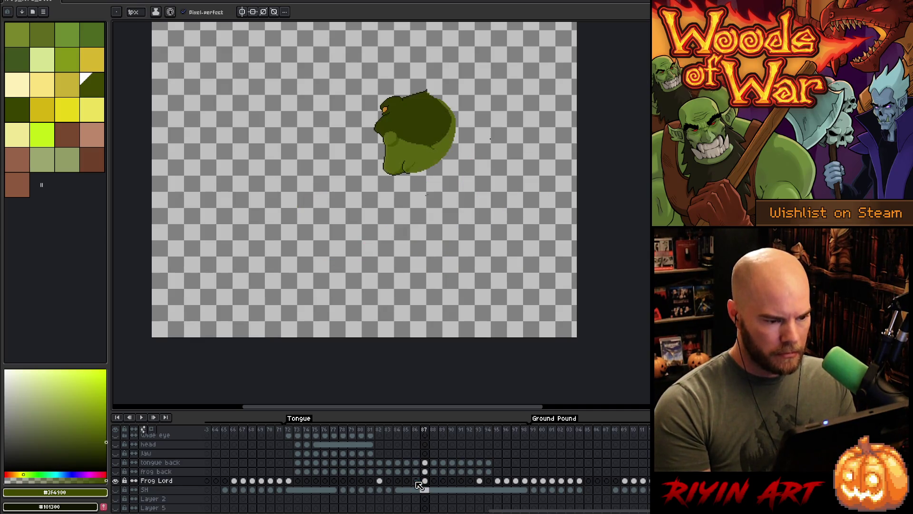
key("Right")
key("Right")
key("Right")
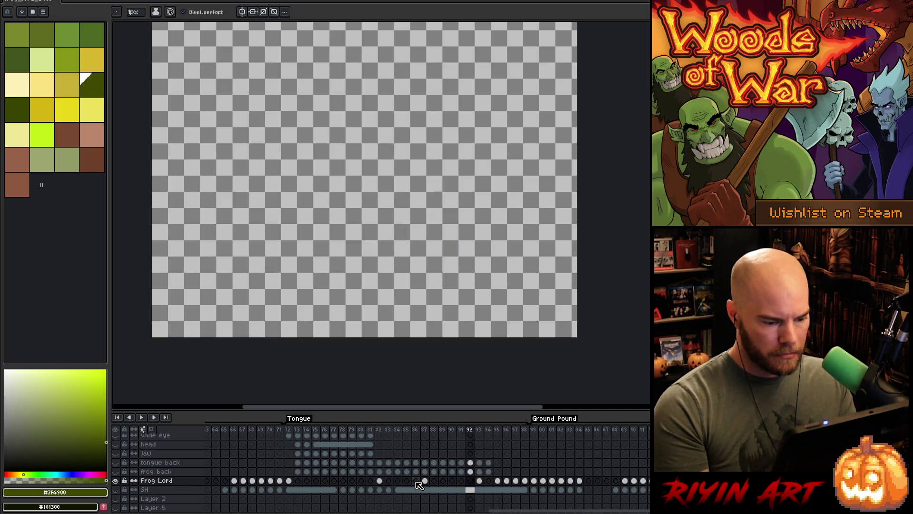
key("Left")
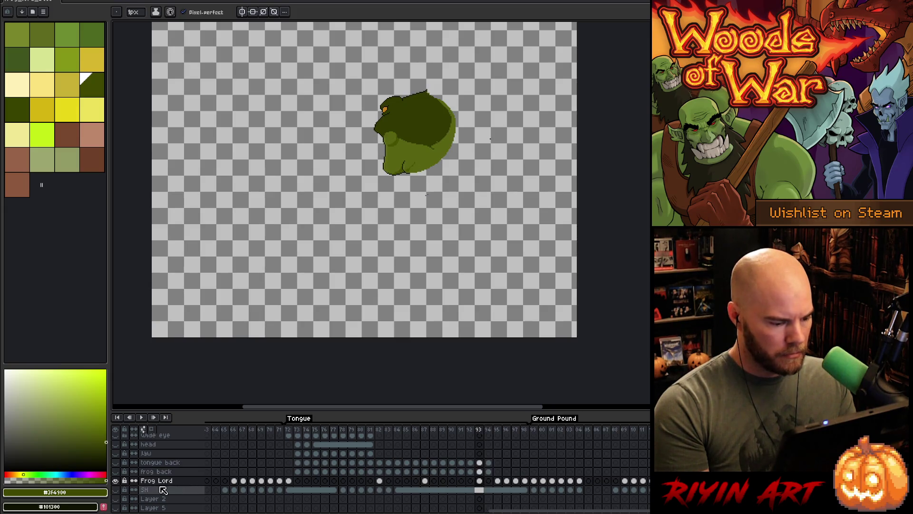
left_click(115, 480, "alt")
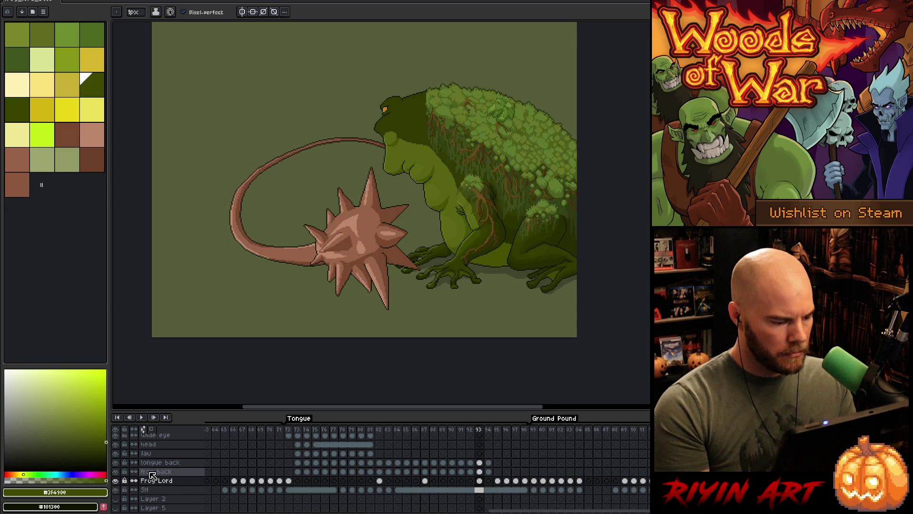
left_click(152, 471)
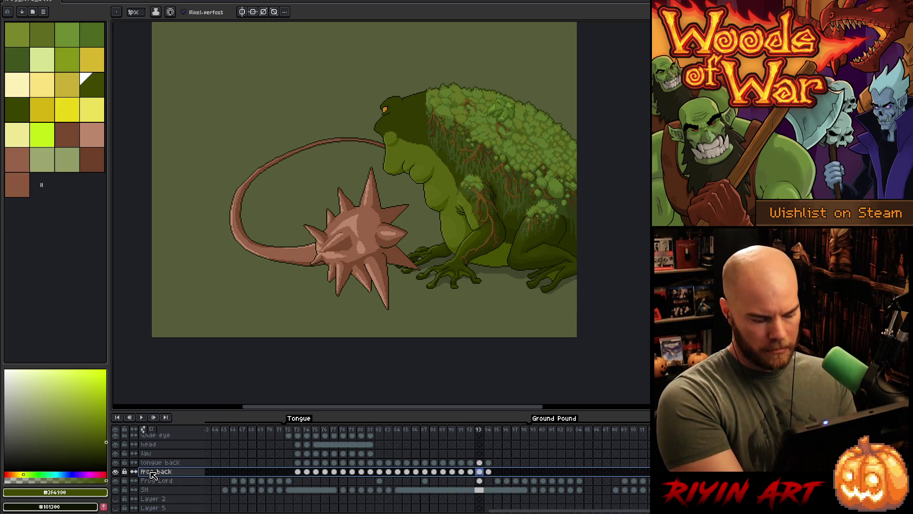
key("Delete")
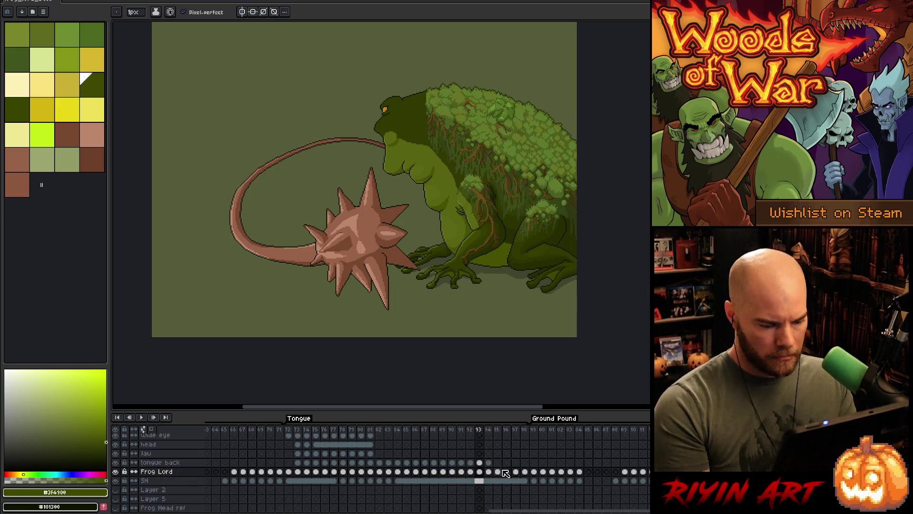
Go to frame 95 on Frog Lord and play the tongue-lash animation.
left_click(498, 471)
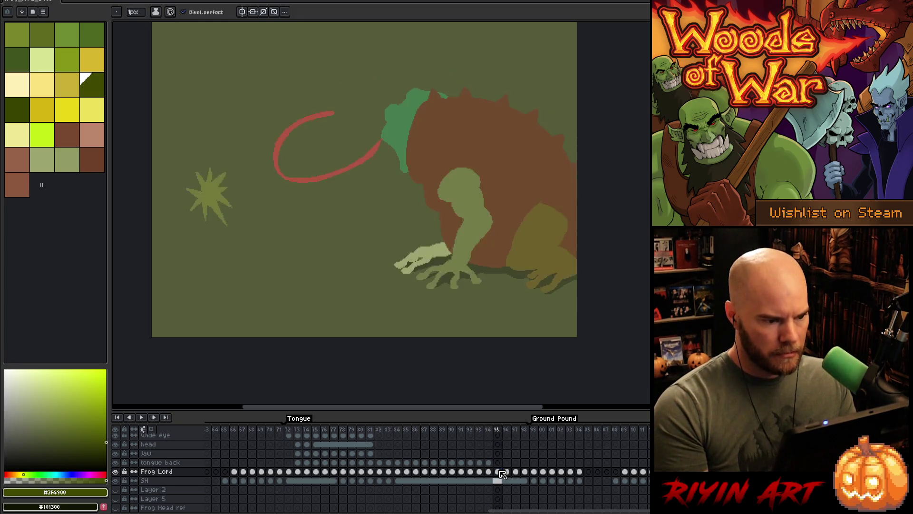
key("Right")
key("Left")
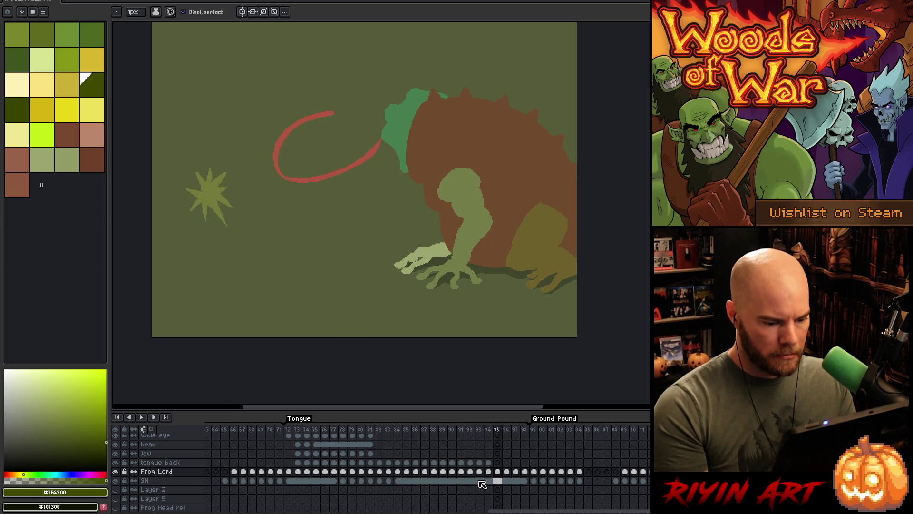
key("Return")
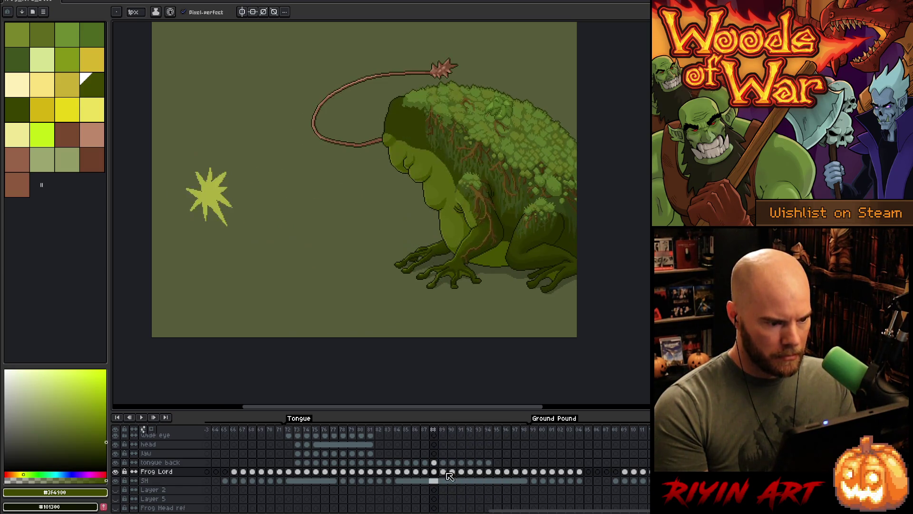
Put the frame 89 frog cel into frame 95, then undo the replacement.
left_click(443, 462)
left_click(444, 471)
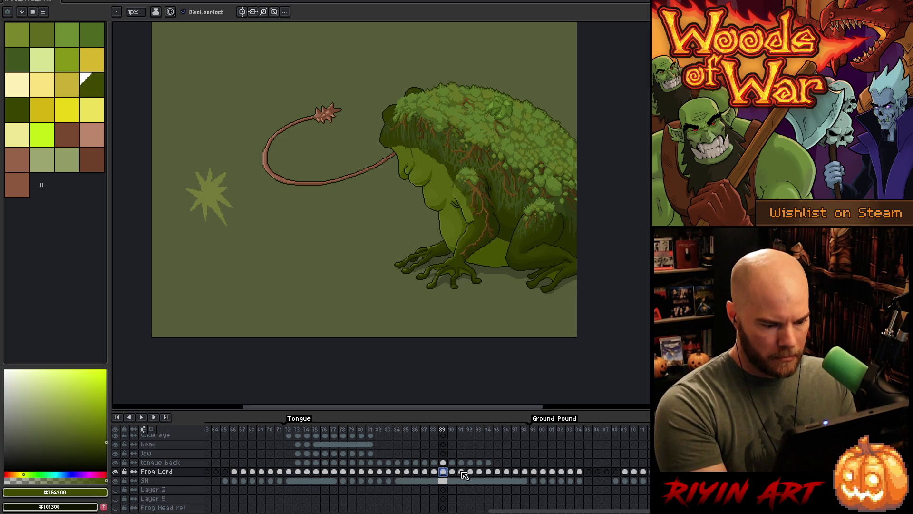
left_click(498, 472)
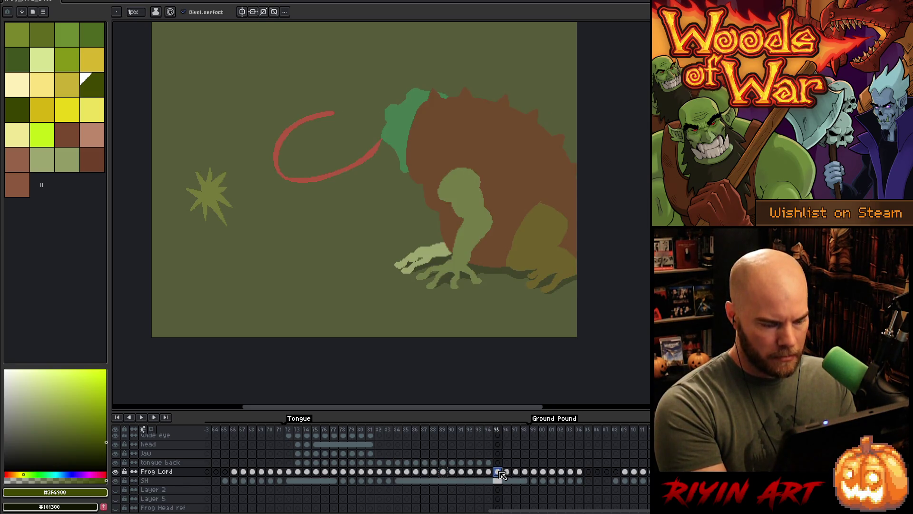
left_click(499, 472)
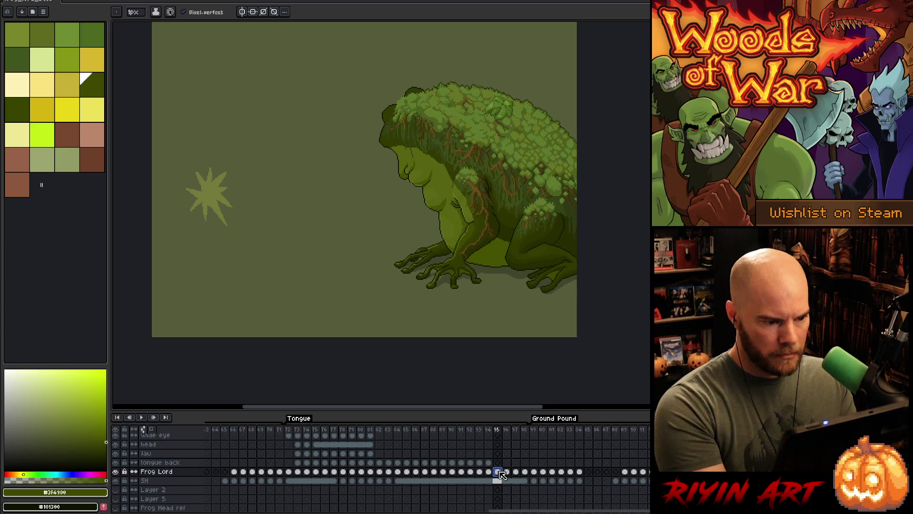
key("ctrl+z")
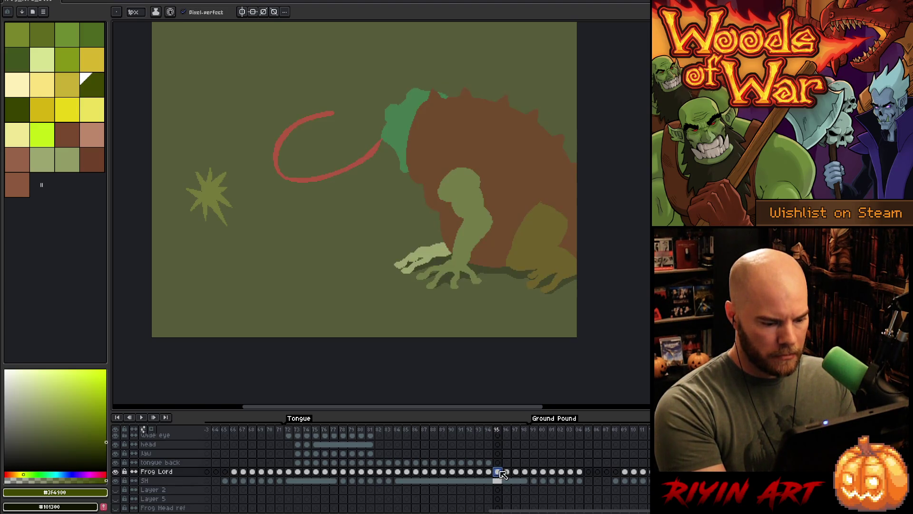
left_click(497, 472)
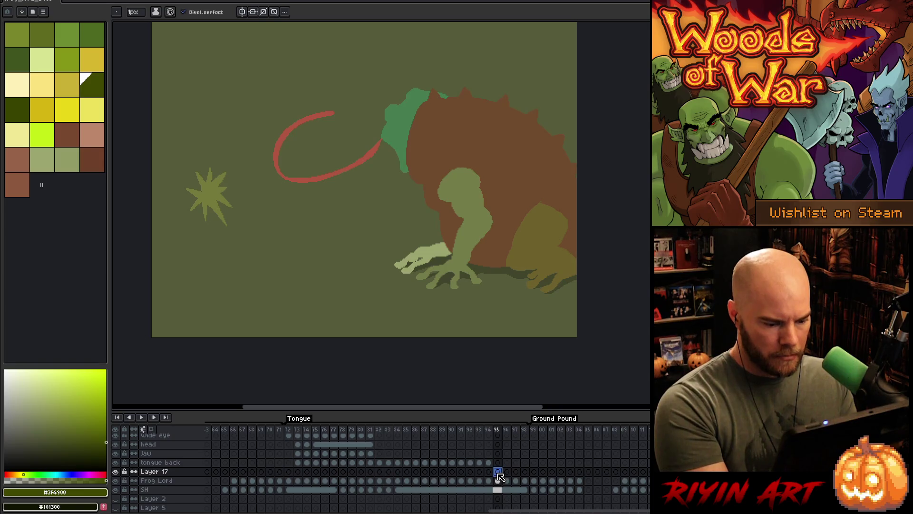
Compare the frog poses at frames 88, 89, 95 and 96.
left_click(433, 481)
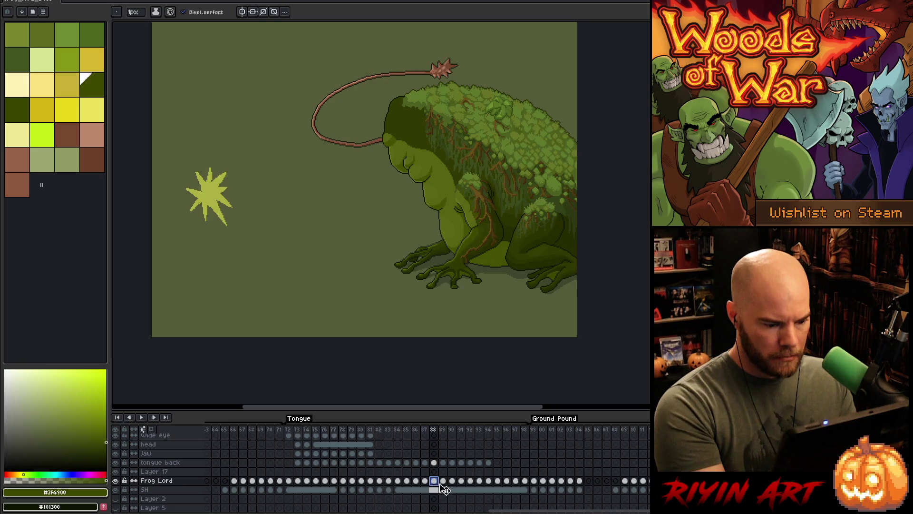
left_click(444, 481)
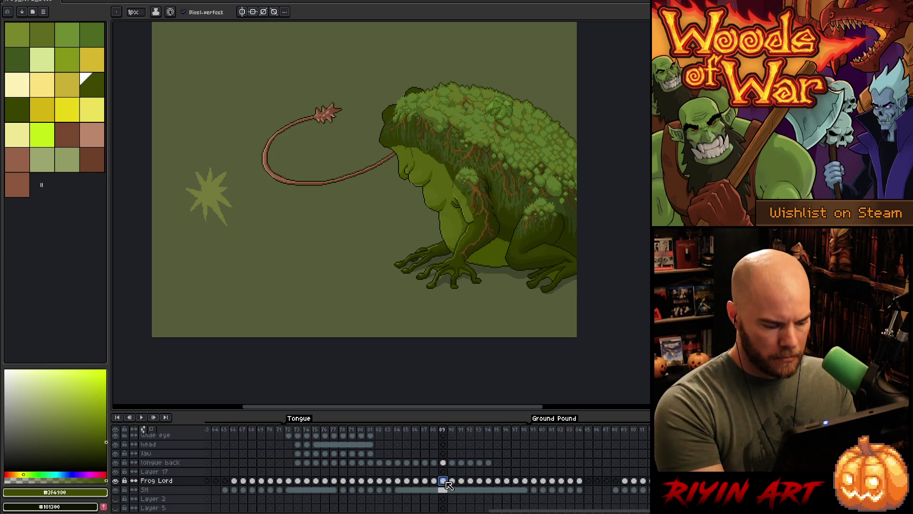
left_click(498, 473)
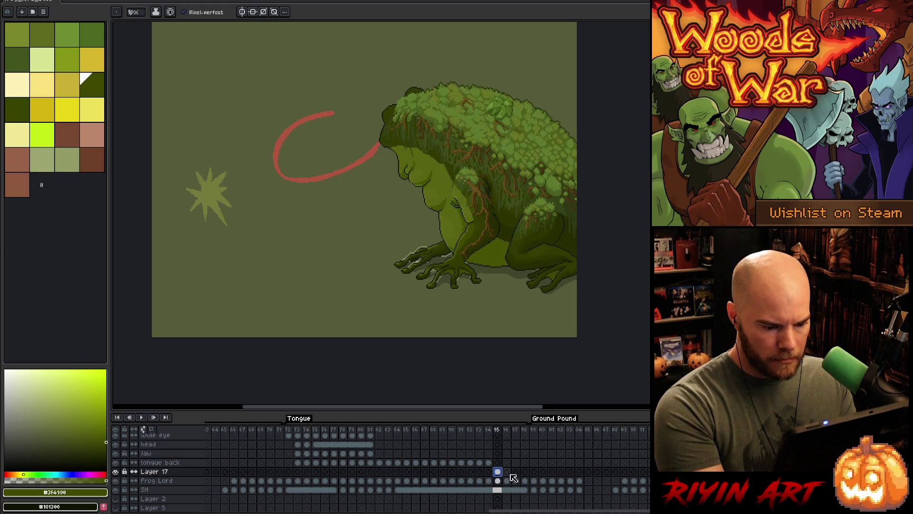
left_click(507, 472)
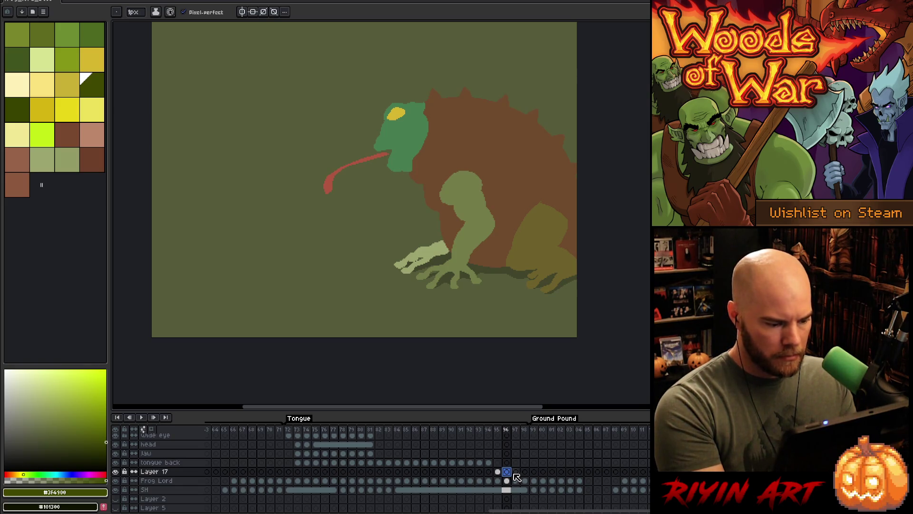
Select the tongue-start cels at frames 72–76 from Wide eye down to Frog Lord.
left_click(334, 431)
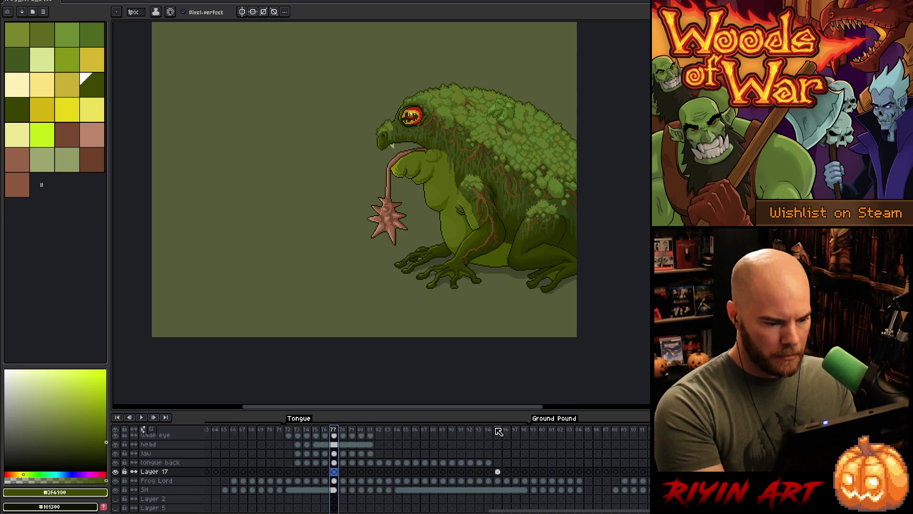
left_click(325, 431)
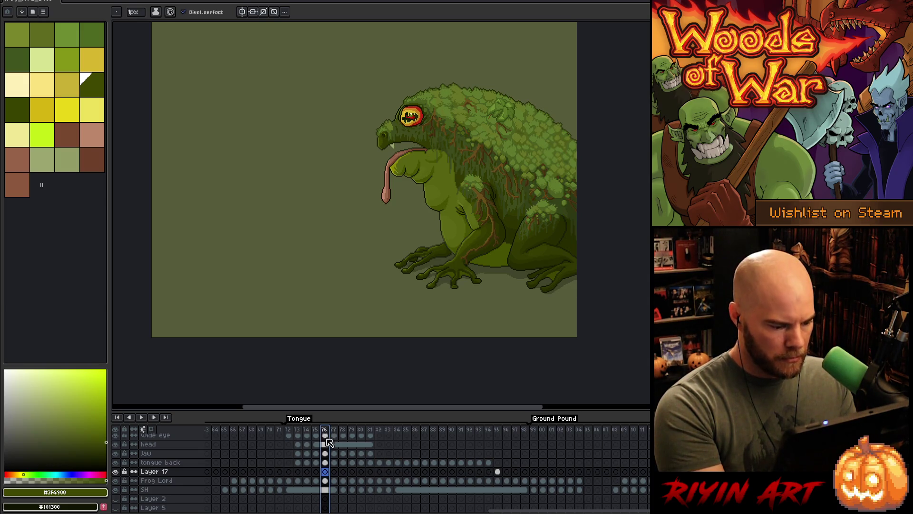
scroll(328, 441, "up", 2)
left_click(328, 454)
mouse_move(330, 457)
left_mouse_down()
mouse_move(332, 500)
mouse_move(293, 500)
left_mouse_up()
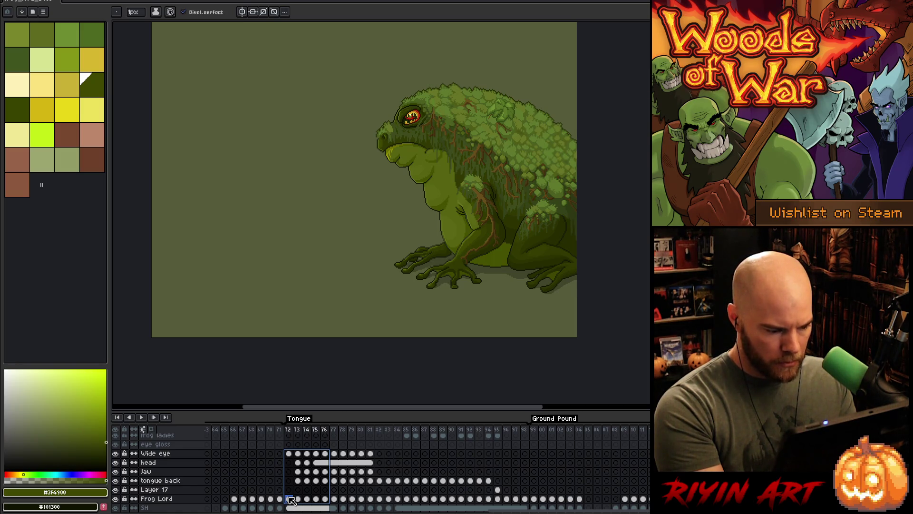
Step between frames 94, 95 and 96 to compare the tongue sketch.
left_click(506, 432)
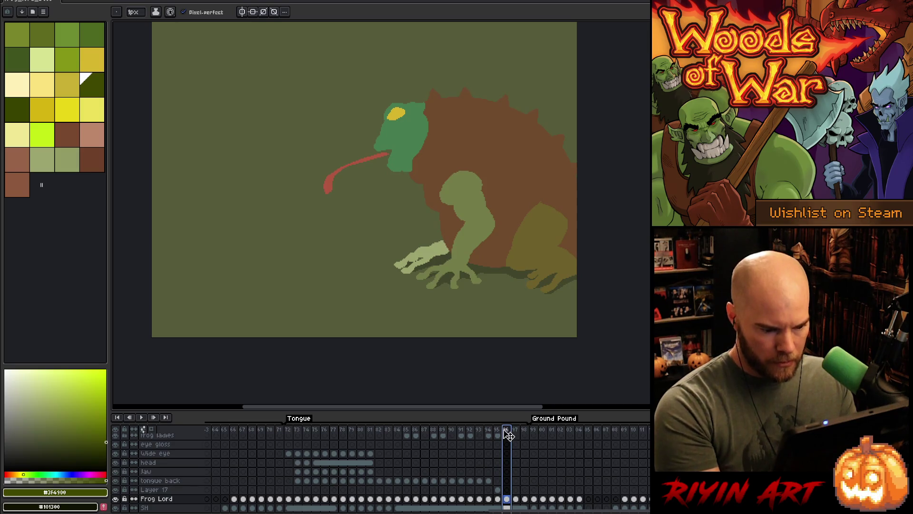
key("Left")
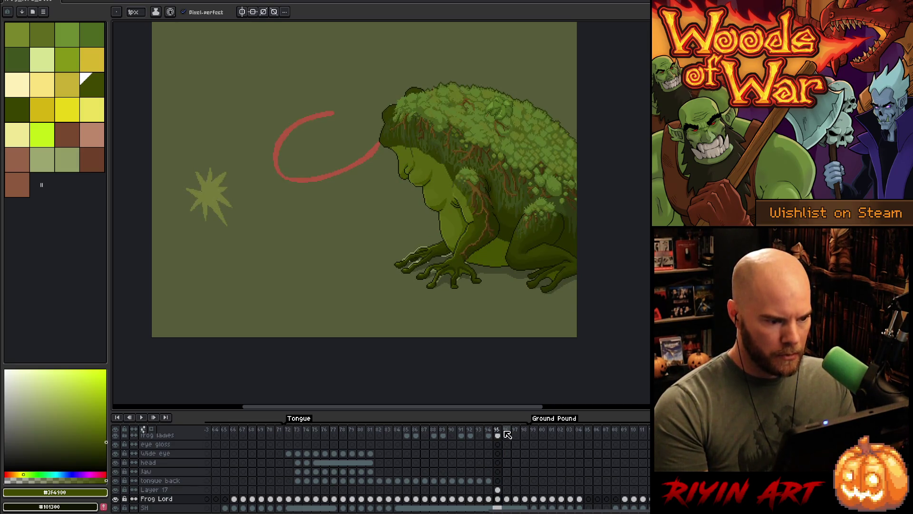
key("Left")
key("Right")
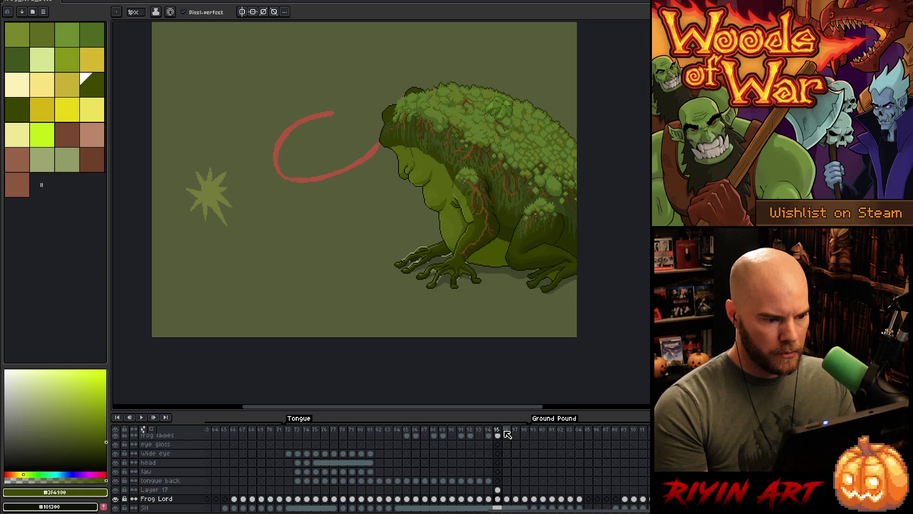
key("Left")
key("Right")
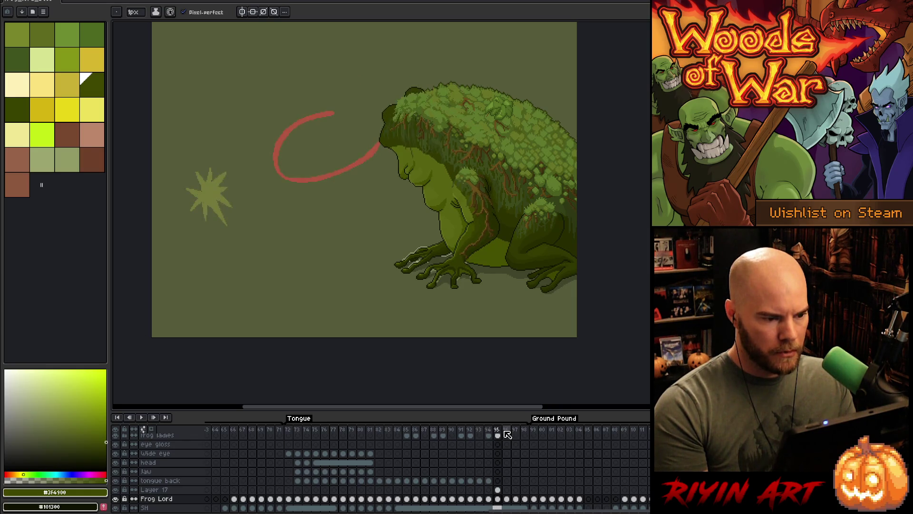
key("Right")
key("Left")
key("Left")
key("Left")
key("Right")
key("Right")
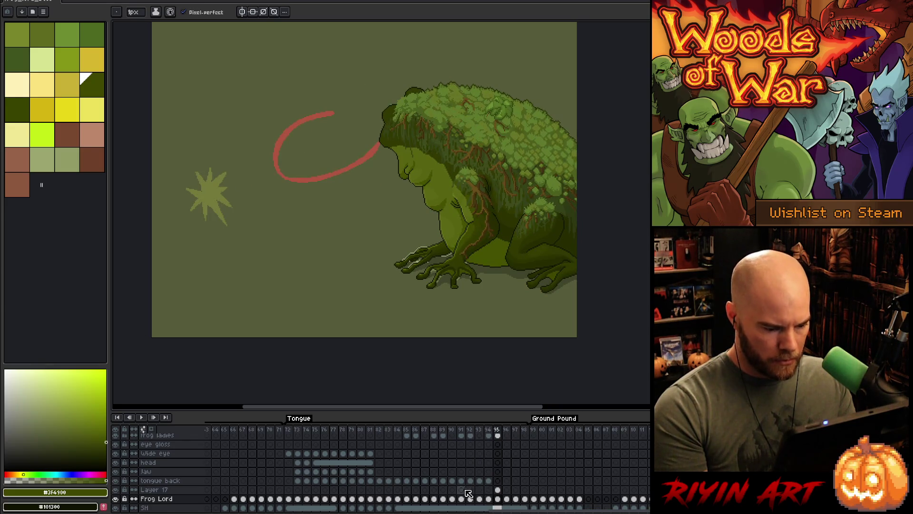
Copy the tongue back cel from frame 89 and paste it into frame 95.
scroll(450, 478, "up", 2)
scroll(450, 478, "down", 3)
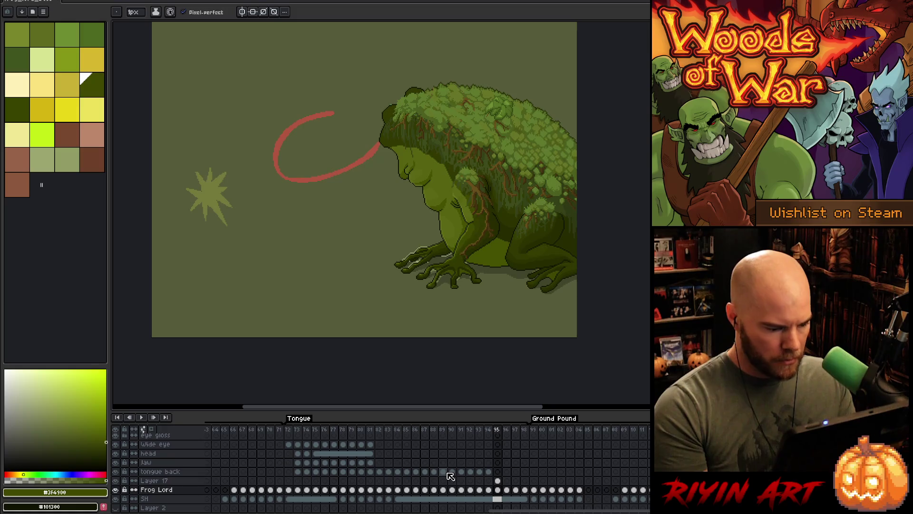
key("Left")
key("Left")
key("Left")
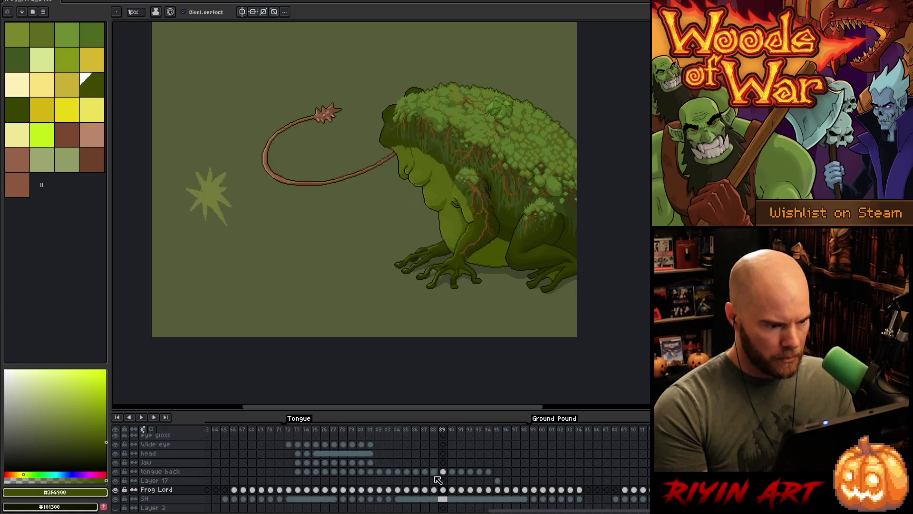
key("Right")
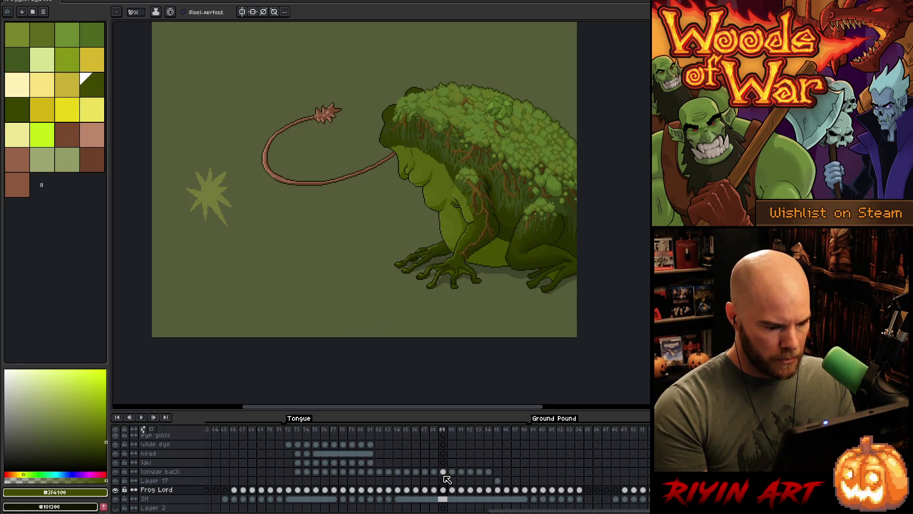
left_click(442, 471)
key("ctrl+c")
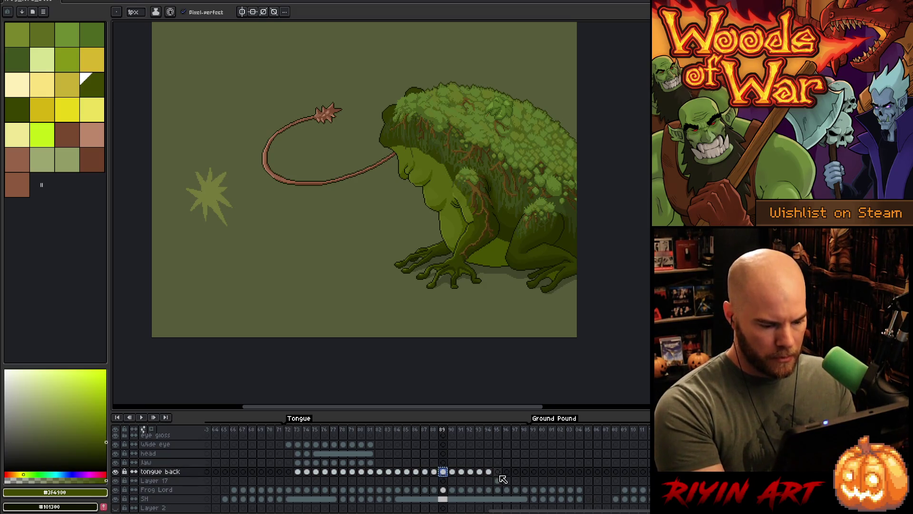
left_click(499, 473)
key("ctrl+v")
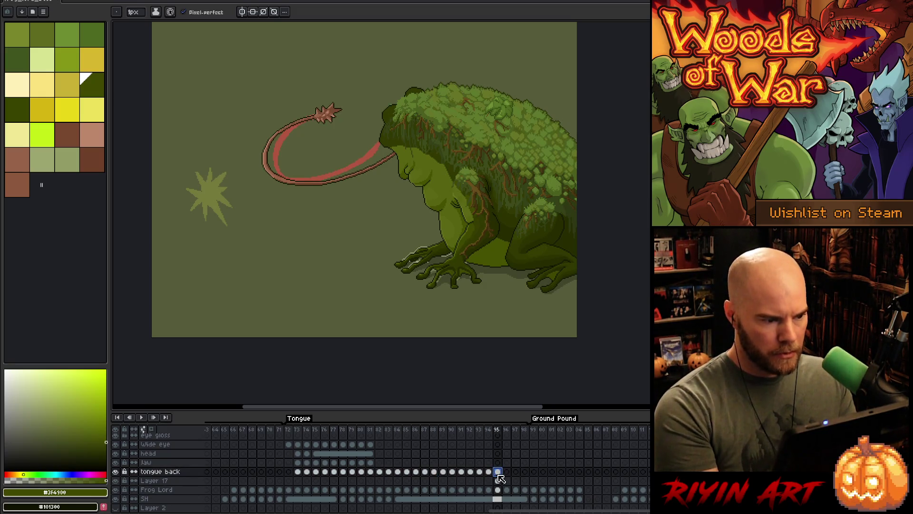
Add a new frame 99 after frame 98.
key("Right")
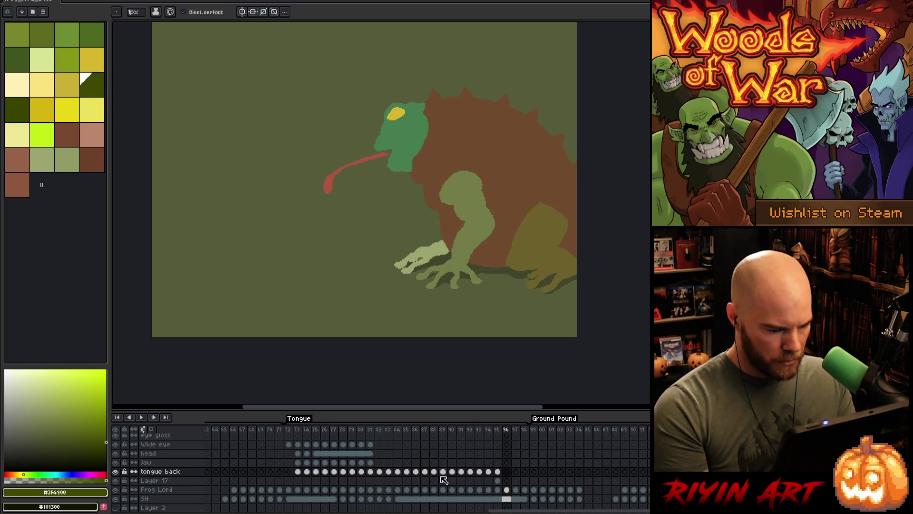
left_click(299, 429)
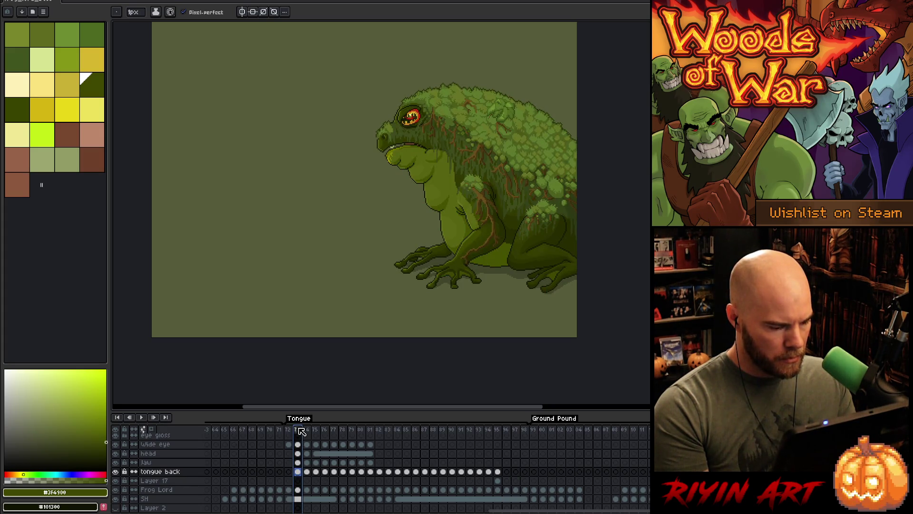
left_click(511, 434)
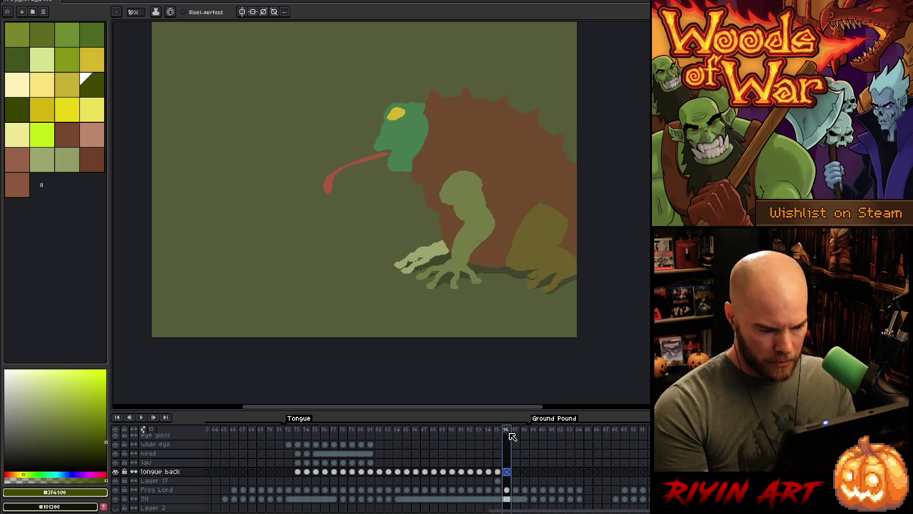
key("Right")
key("Right")
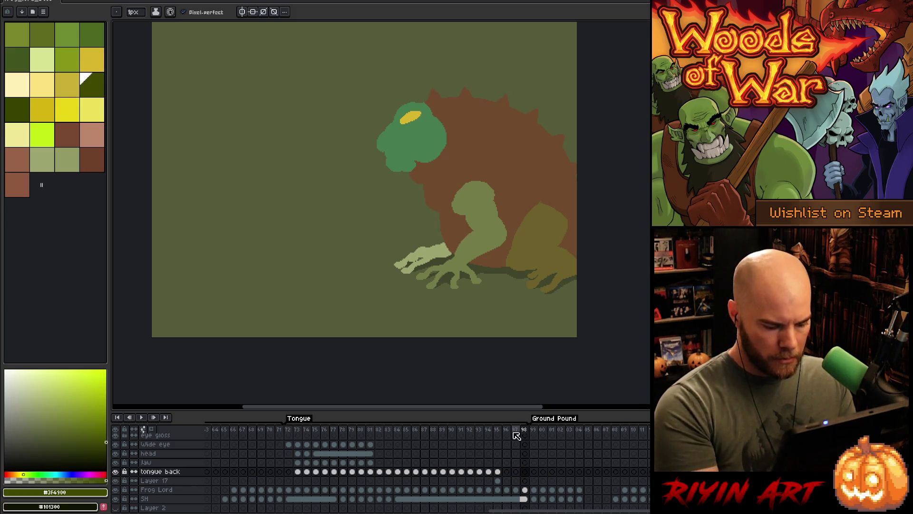
key("alt+n")
key("alt+n")
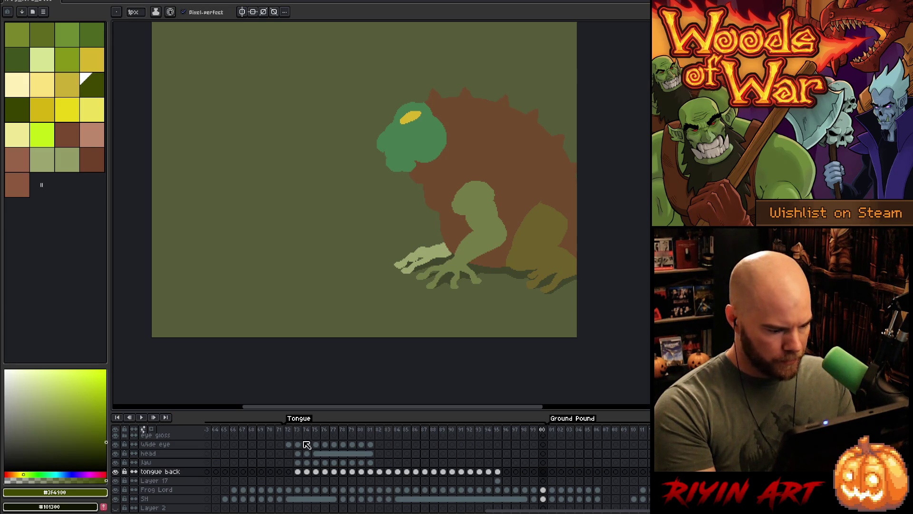
Select frames 73–76 from Wide eye to tongue back, then add an empty layer above Wide eye.
left_click(289, 430)
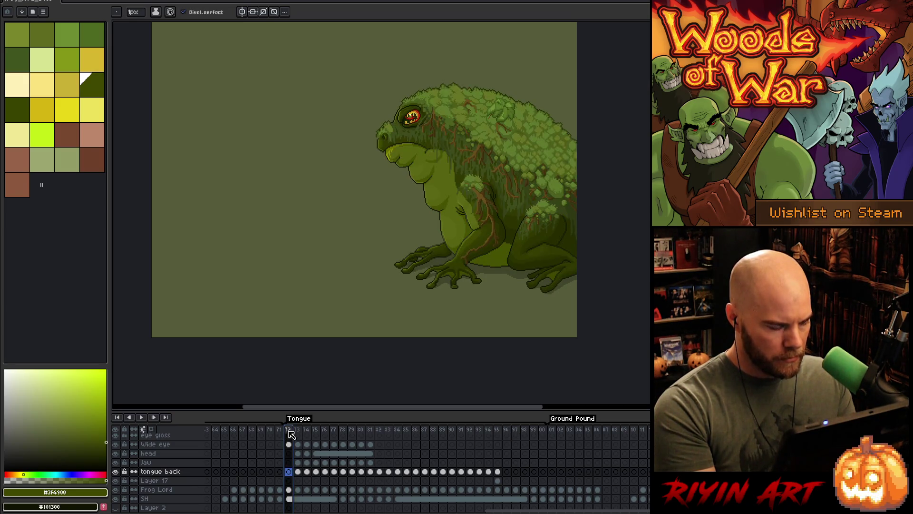
left_click(335, 445)
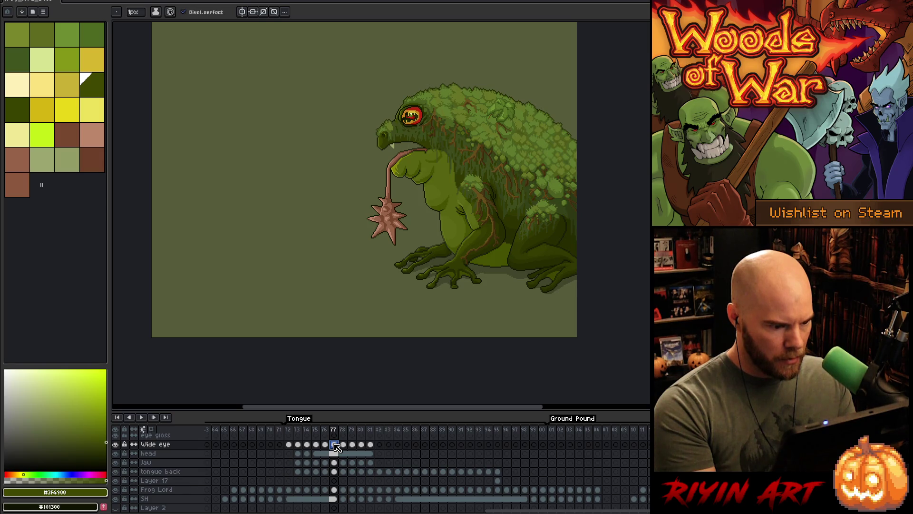
left_click(325, 445)
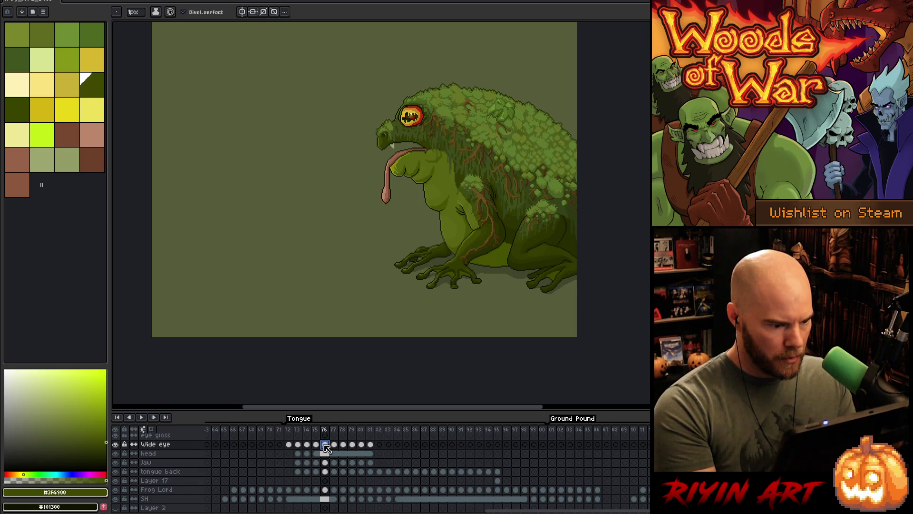
mouse_move(325, 445)
left_mouse_down()
mouse_move(304, 463)
mouse_move(301, 491)
left_mouse_up()
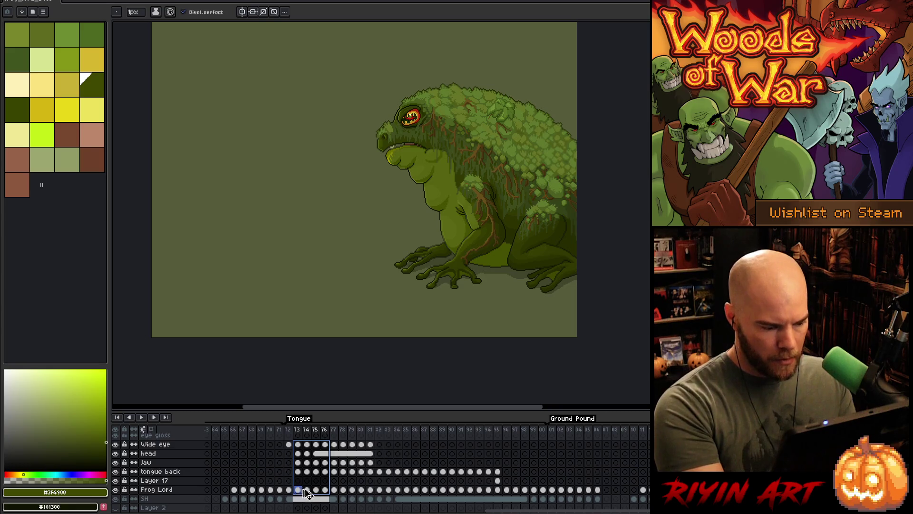
left_click(507, 445)
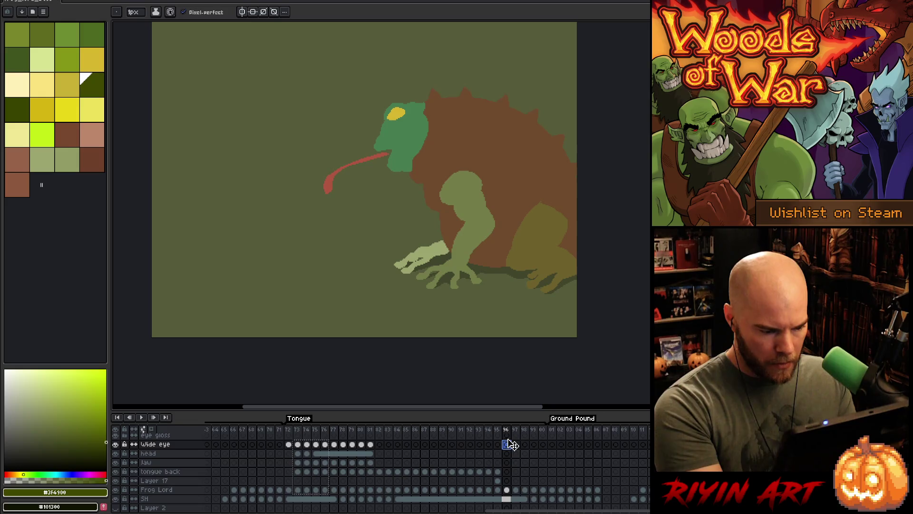
key("shift+n")
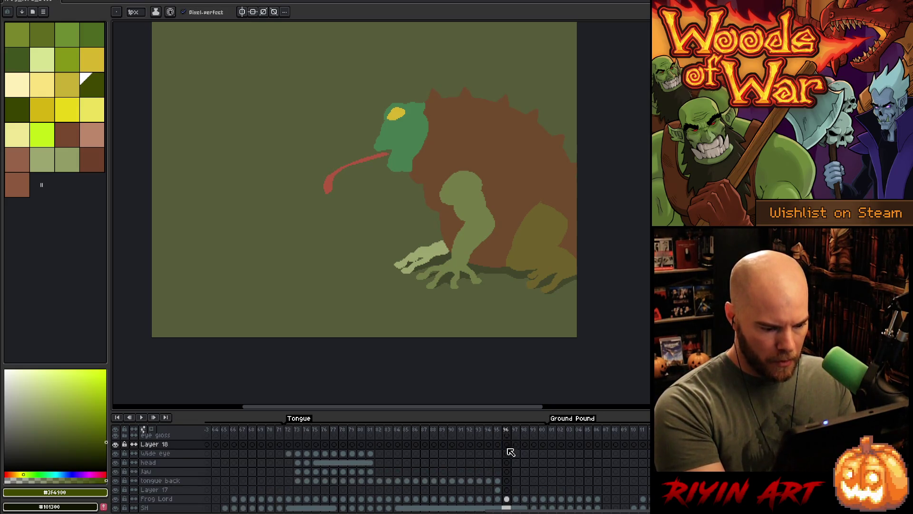
Paste the tongue-out frames 73–76 into Layer 18 at frames 96–99.
left_click(507, 446)
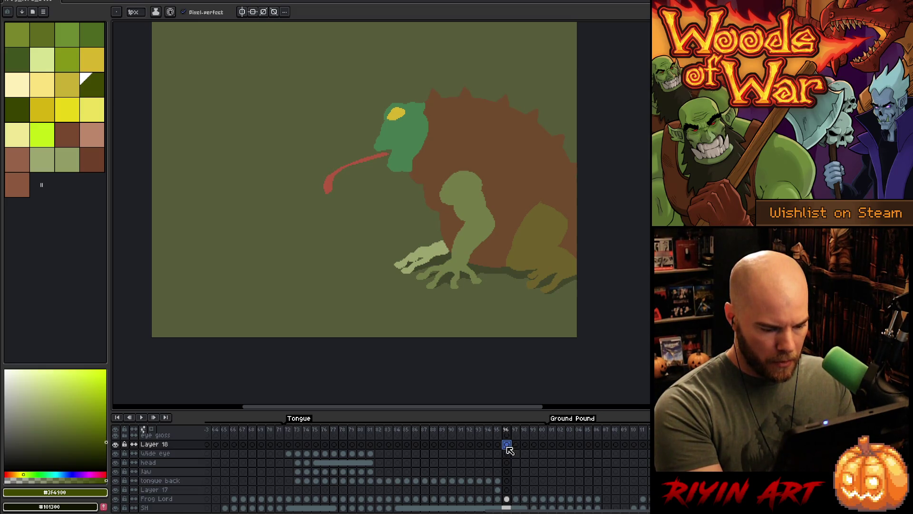
mouse_move(301, 458)
left_mouse_down()
mouse_move(318, 465)
mouse_move(328, 500)
left_mouse_up()
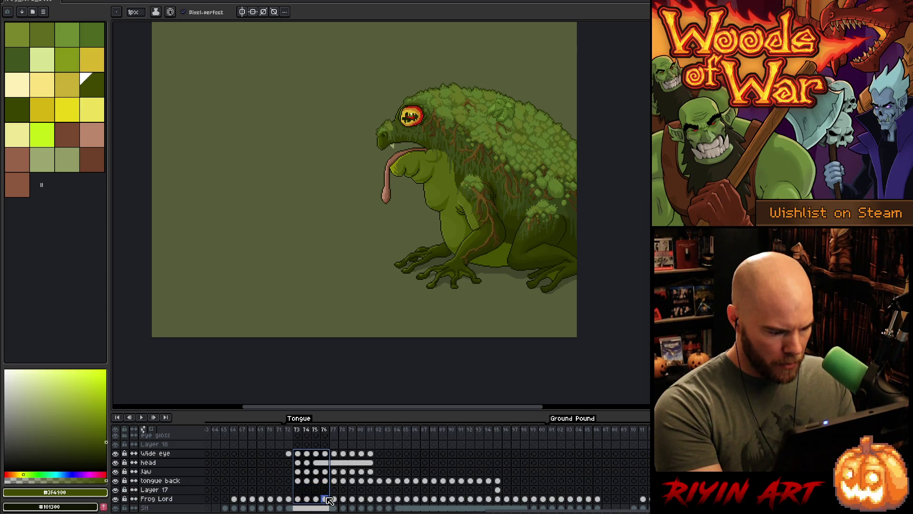
left_click(507, 445)
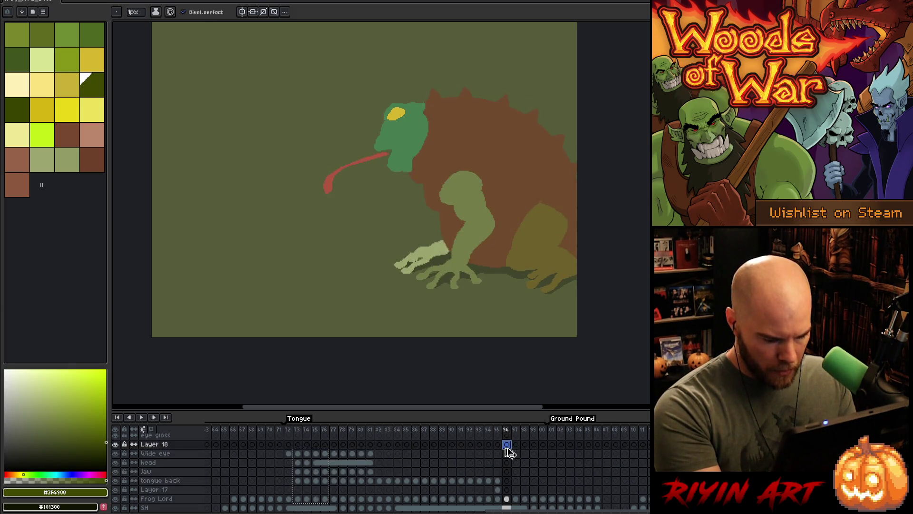
key("ctrl+v")
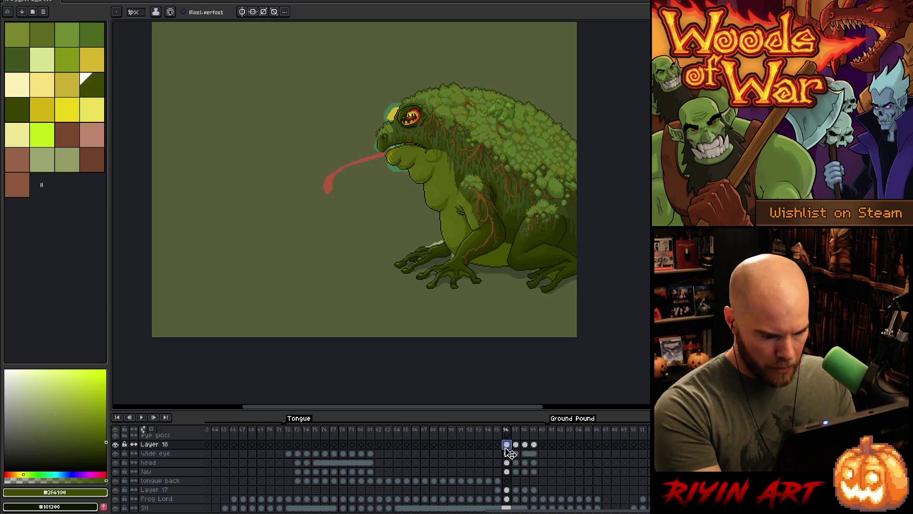
key("ctrl+z")
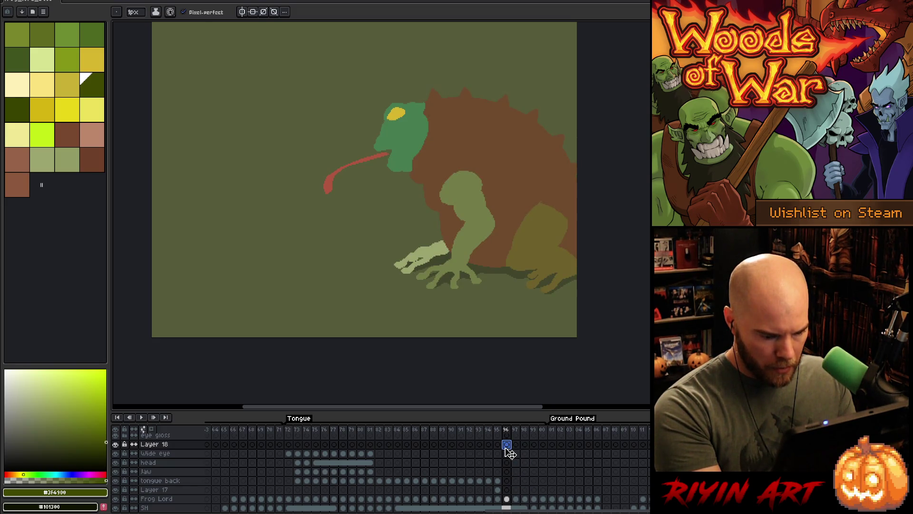
key("ctrl+v")
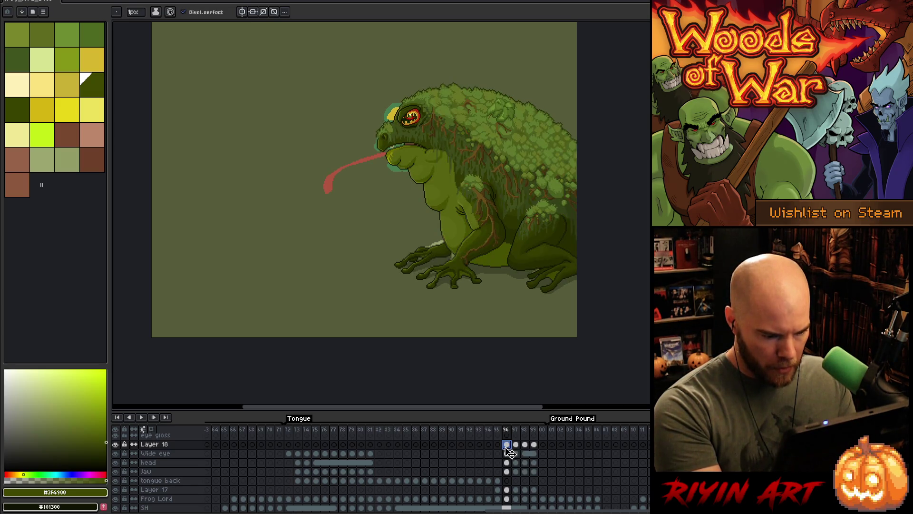
Reverse the order of the pasted frames 96–99.
left_click_drag(536, 446, 512, 494)
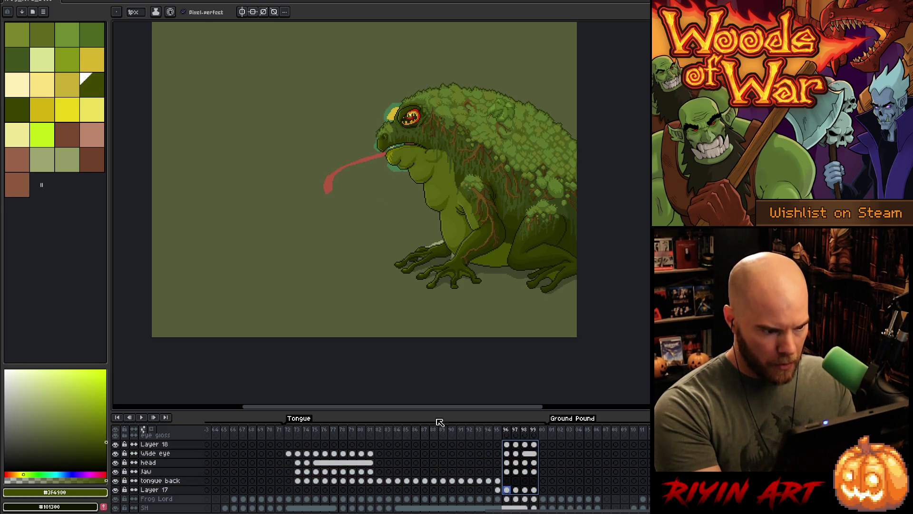
key("alt+r")
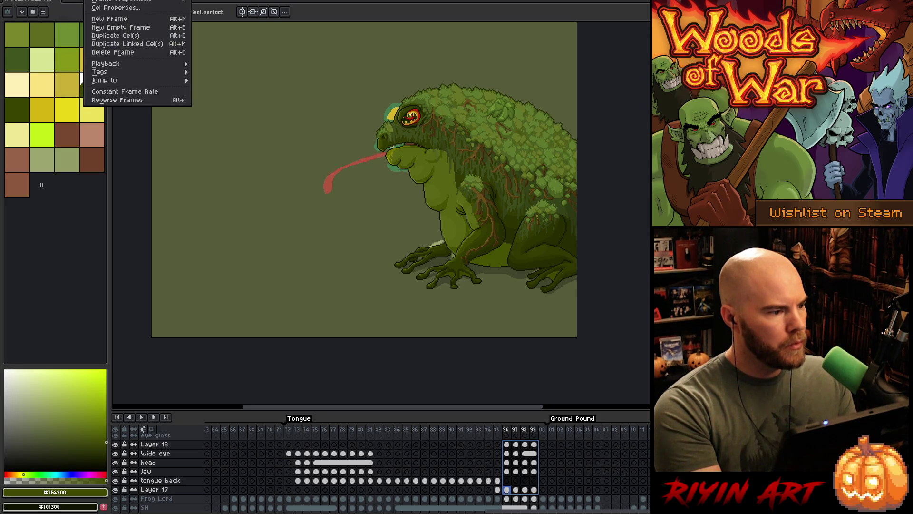
left_click(123, 100)
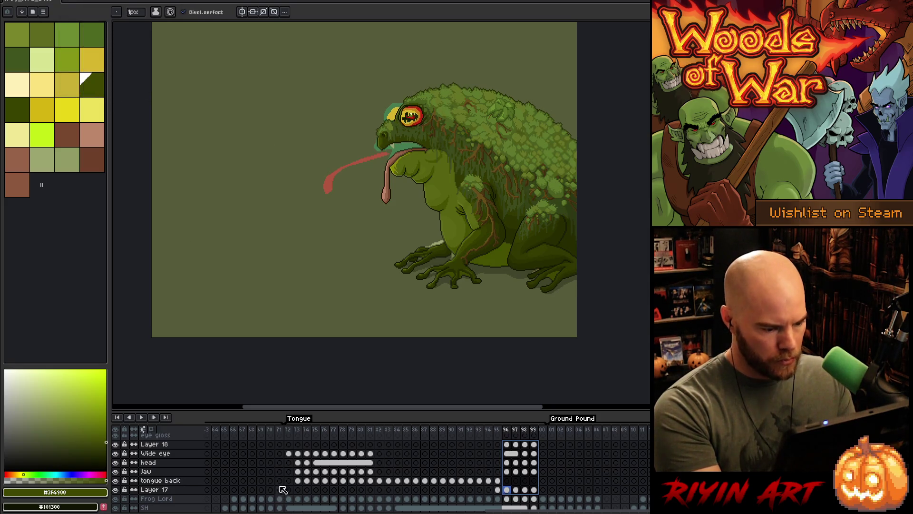
Select the Frog Lord layer at the Ground Pound frames and play the tongue-lash animation.
left_click(289, 453)
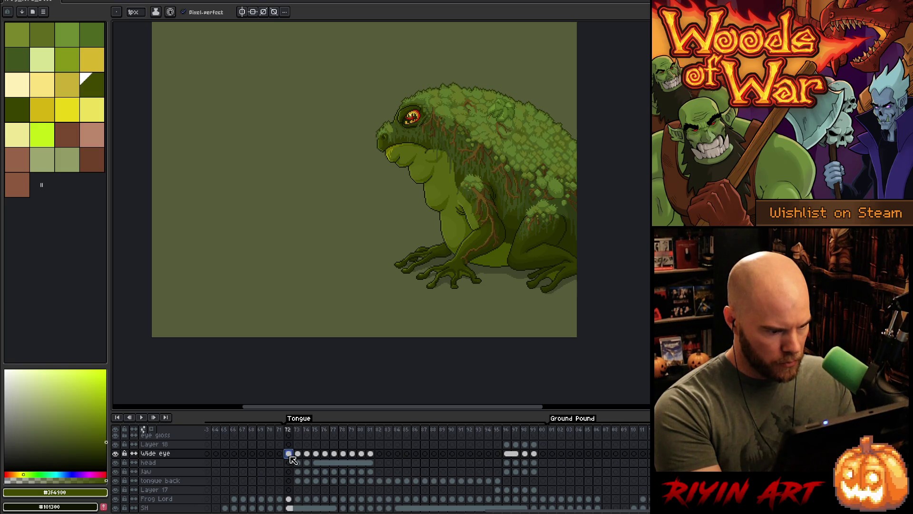
left_click(290, 499)
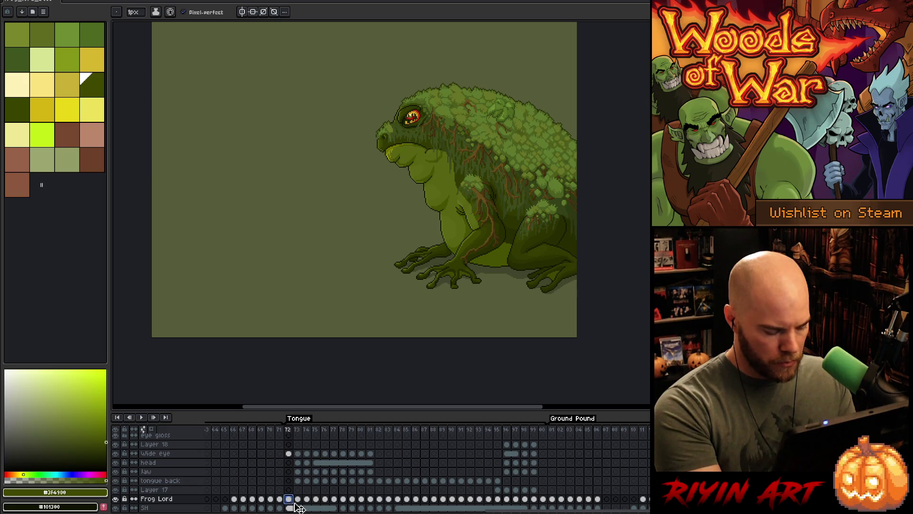
left_click(543, 499)
left_click(546, 501)
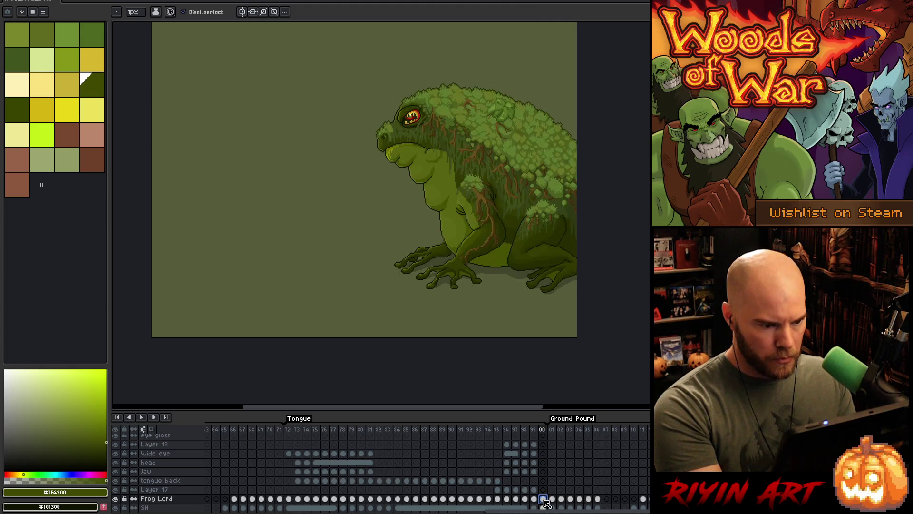
key("Return")
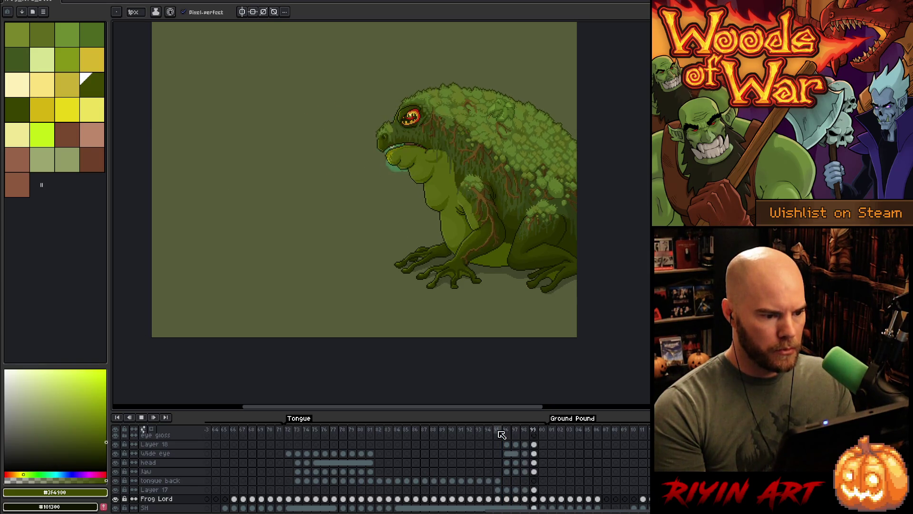
Zoom the canvas while the Tongue animation plays, then switch to the Pencil tool with B.
scroll(381, 343, "down", 3)
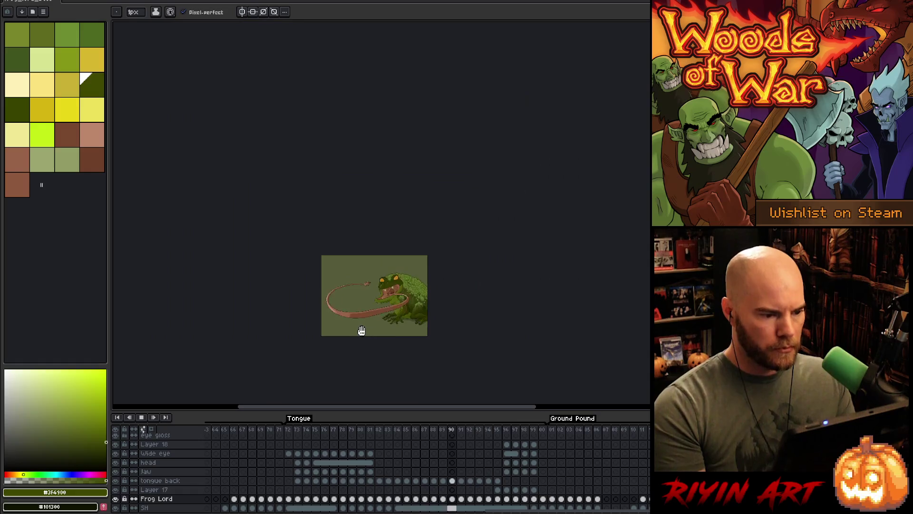
scroll(361, 328, "up", 2)
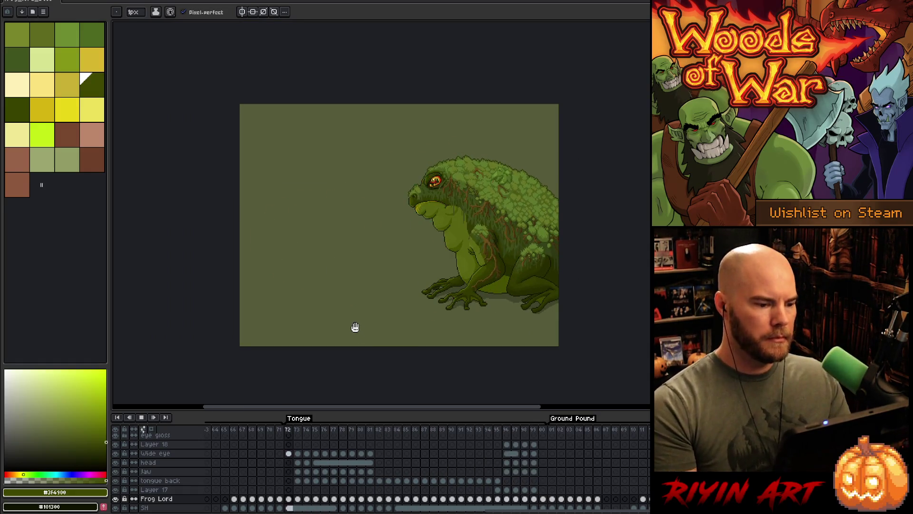
scroll(389, 311, "up", 1)
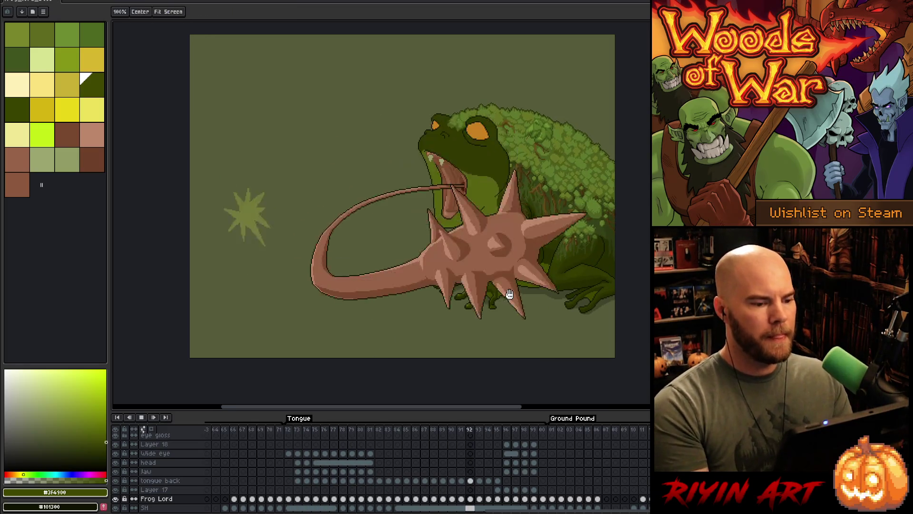
key("b")
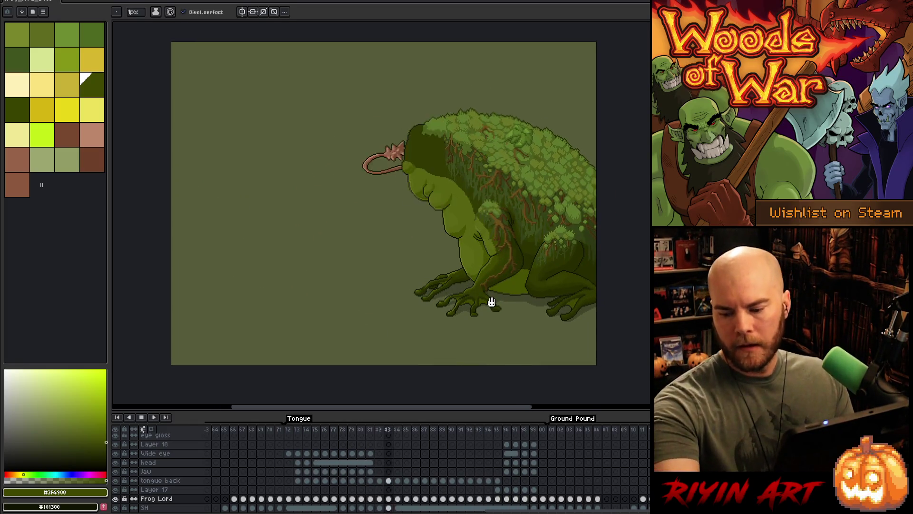